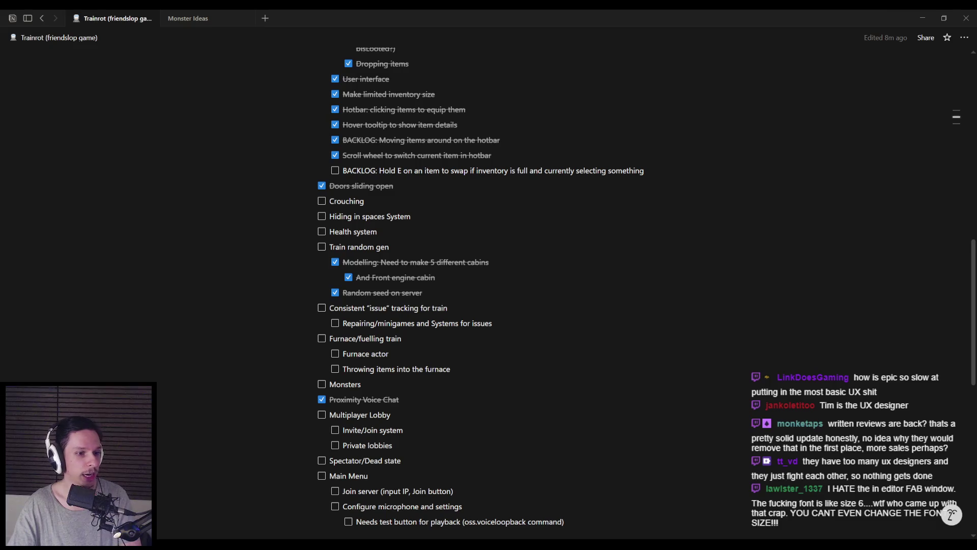
Step: Move around the Furnace/fuelling train block and its Furnace actor and furnace-throwing subtasks
{"action": "key", "text": "Down"}
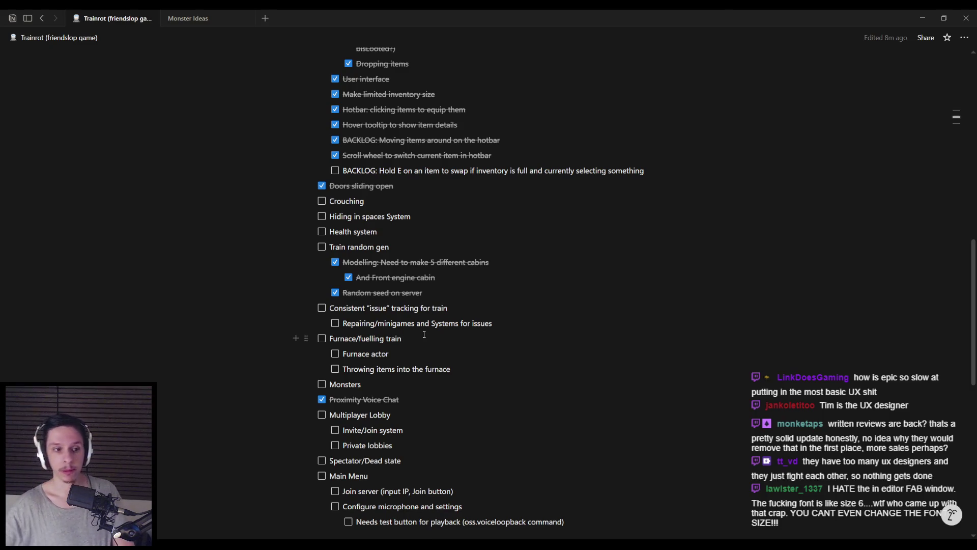
{"action": "left_click", "coordinate": [457, 369]}
{"action": "left_click", "coordinate": [460, 340]}
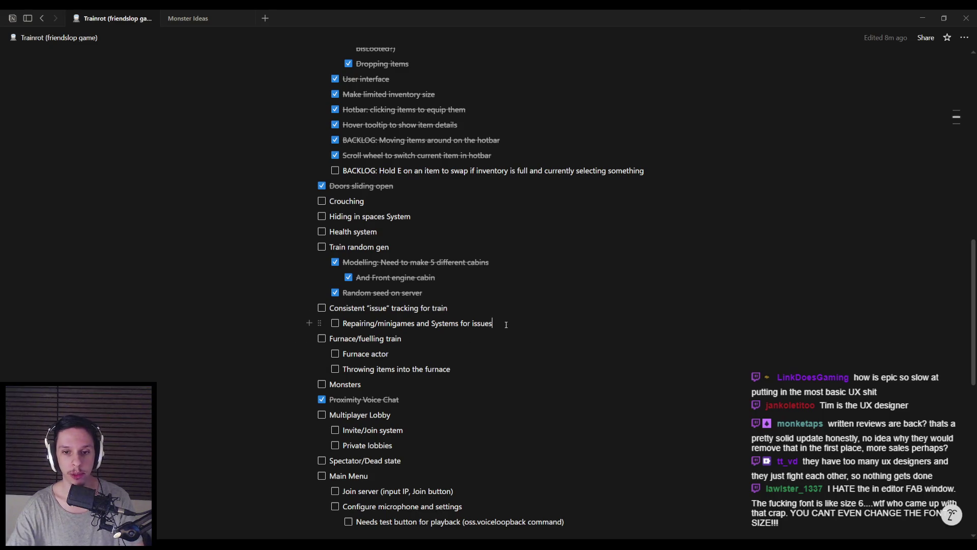
{"action": "key", "text": "Escape"}
{"action": "left_click", "coordinate": [487, 342]}
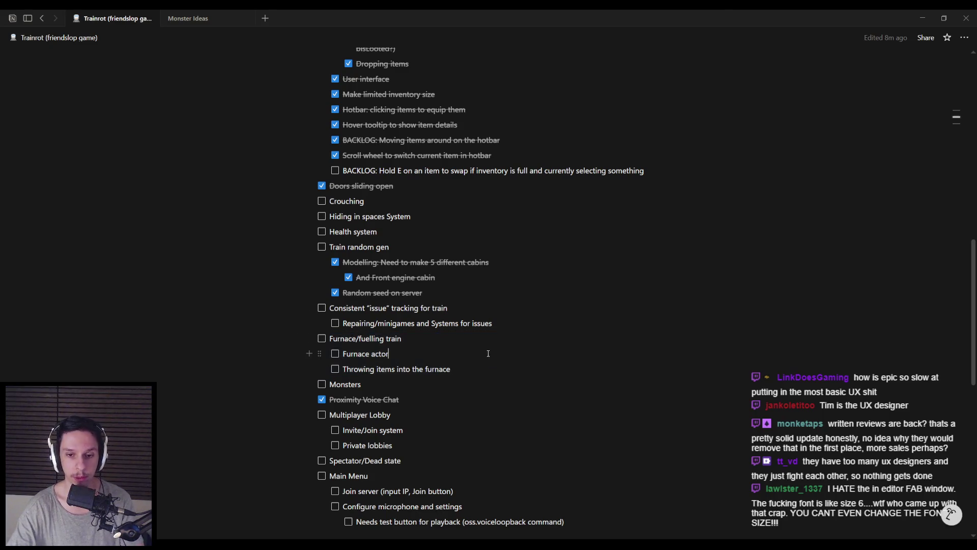
Step: Scroll through the Trainrot task list, then switch to the Unreal Editor
{"action": "scroll", "coordinate": [487, 342], "scroll_direction": "up", "scroll_amount": 3}
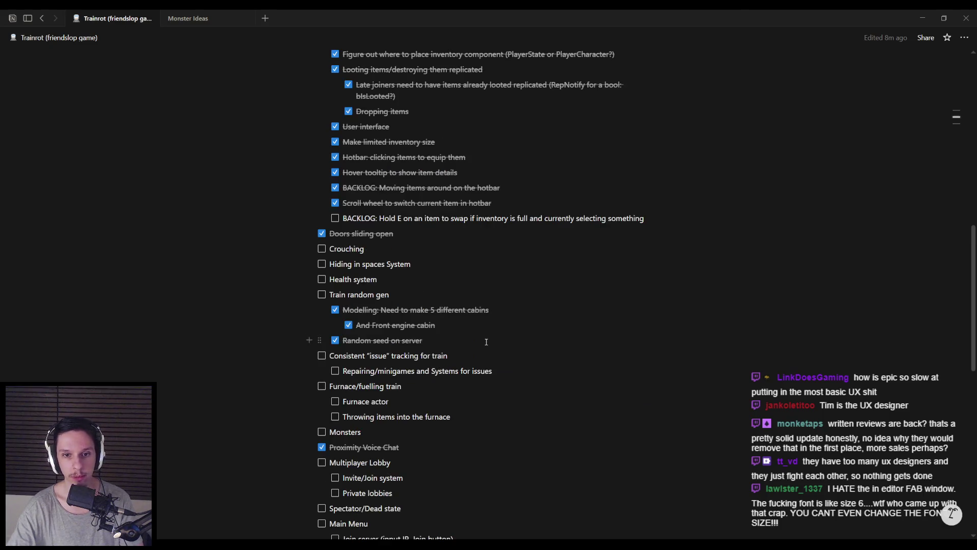
{"action": "scroll", "coordinate": [486, 341], "scroll_direction": "up", "scroll_amount": 2}
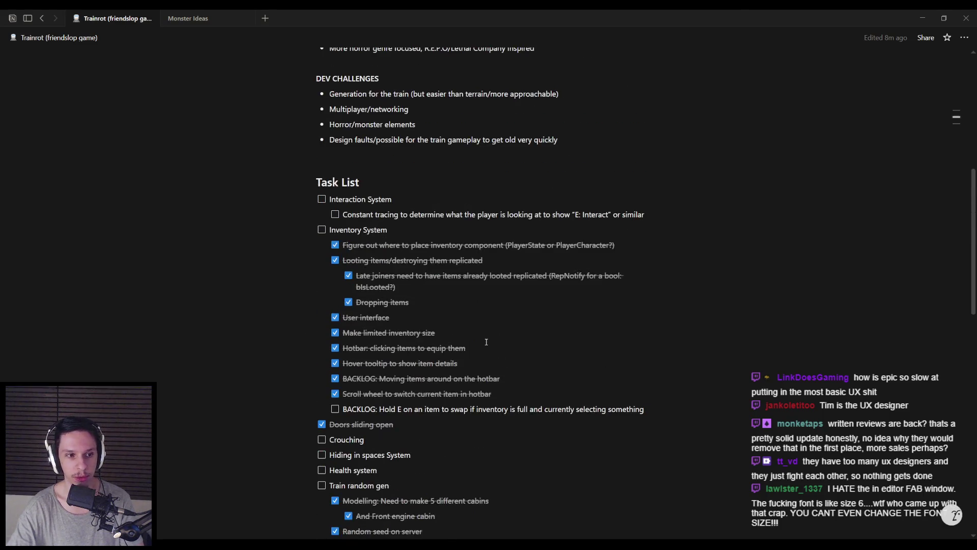
{"action": "scroll", "coordinate": [486, 341], "scroll_direction": "up", "scroll_amount": 3}
{"action": "scroll", "coordinate": [486, 342], "scroll_direction": "down", "scroll_amount": 6}
{"action": "scroll", "coordinate": [485, 341], "scroll_direction": "up", "scroll_amount": 1}
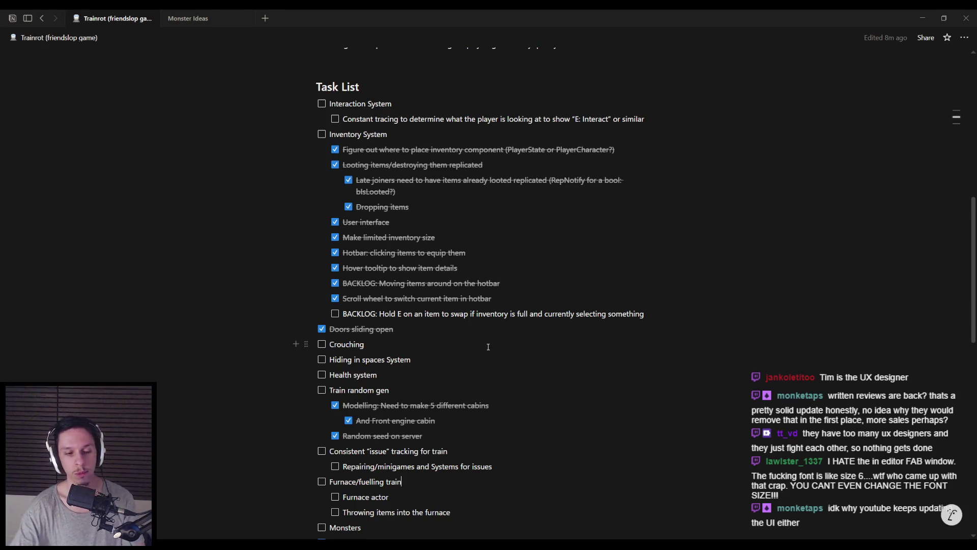
{"action": "scroll", "coordinate": [488, 347], "scroll_direction": "down", "scroll_amount": 3}
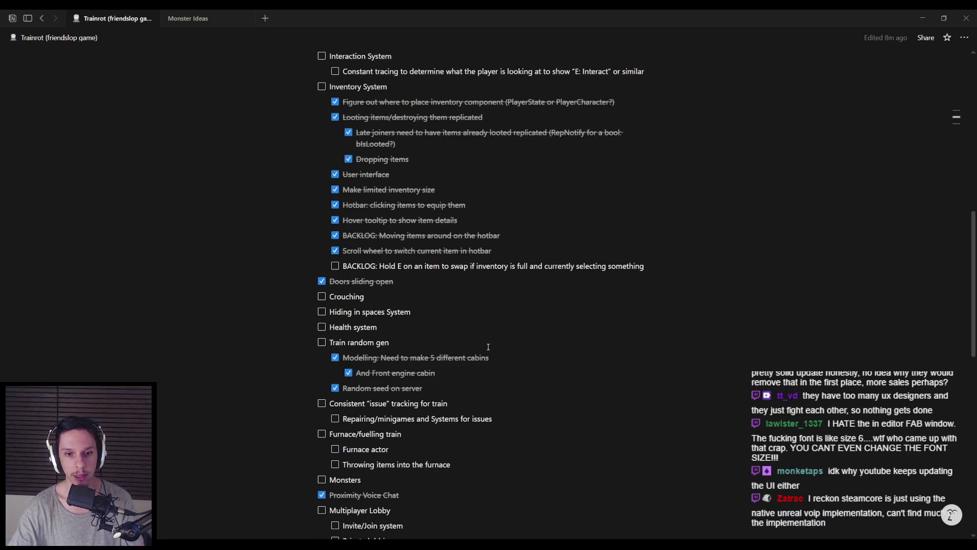
{"action": "scroll", "coordinate": [488, 345], "scroll_direction": "down", "scroll_amount": 1}
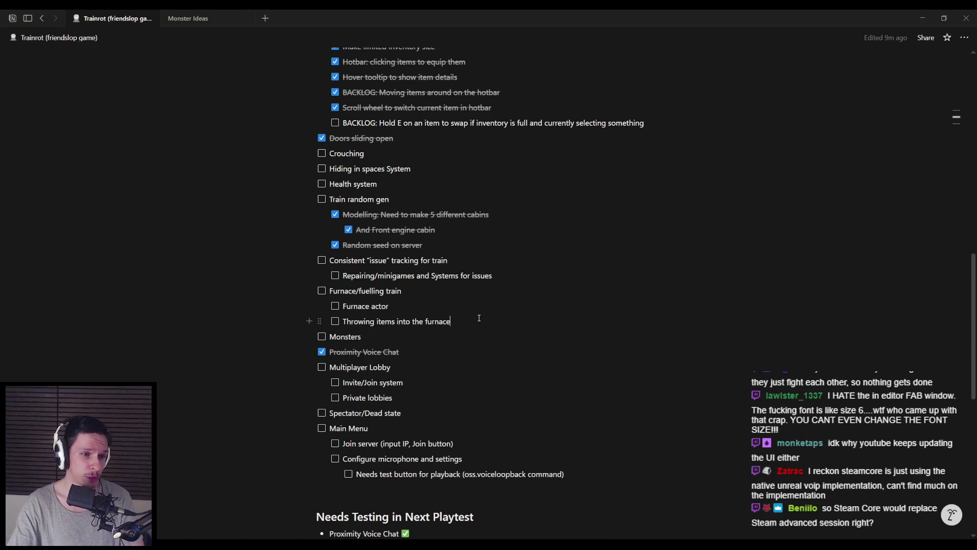
{"action": "left_click", "coordinate": [434, 309]}
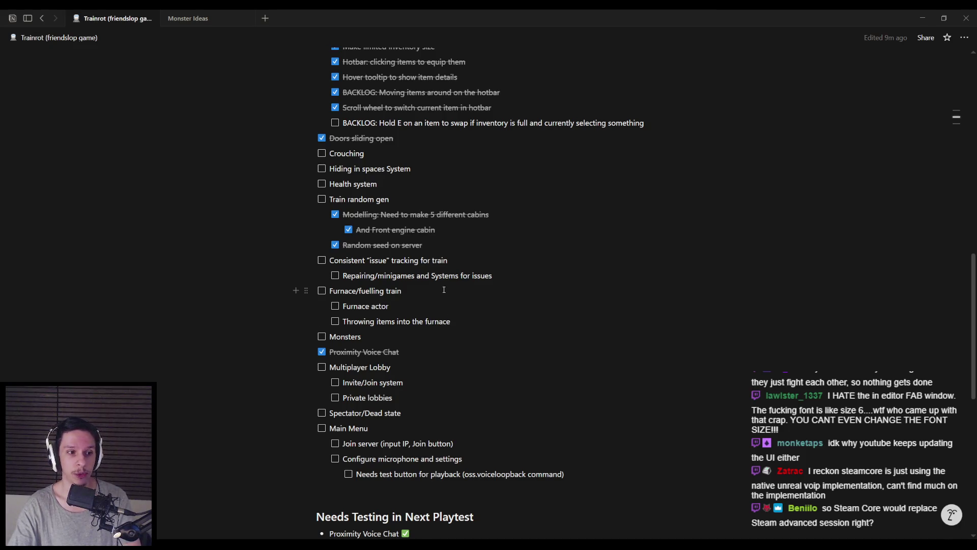
{"action": "key", "text": "alt+Tab"}
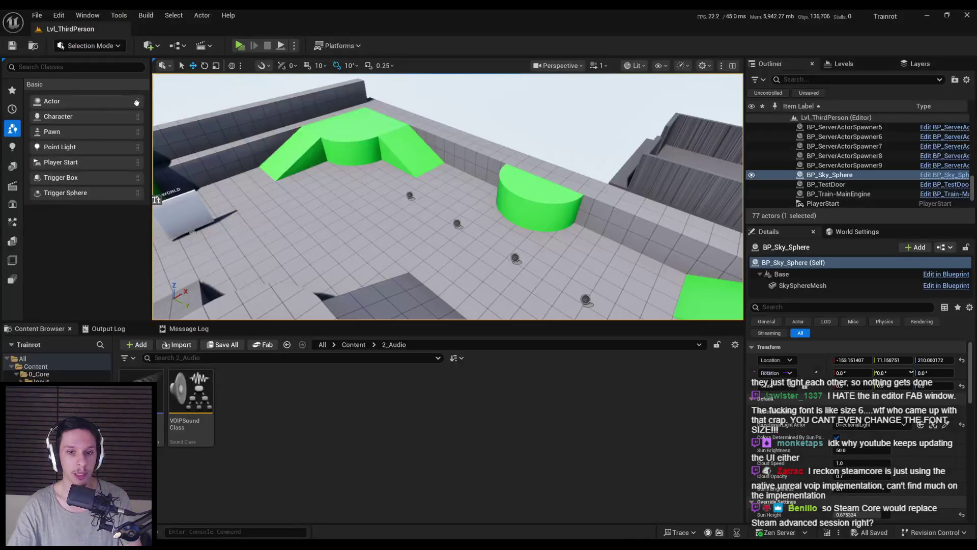
Step: Open Edit > Plugins and search for 'advanc'
{"action": "left_click", "coordinate": [59, 16]}
{"action": "left_click", "coordinate": [92, 180]}
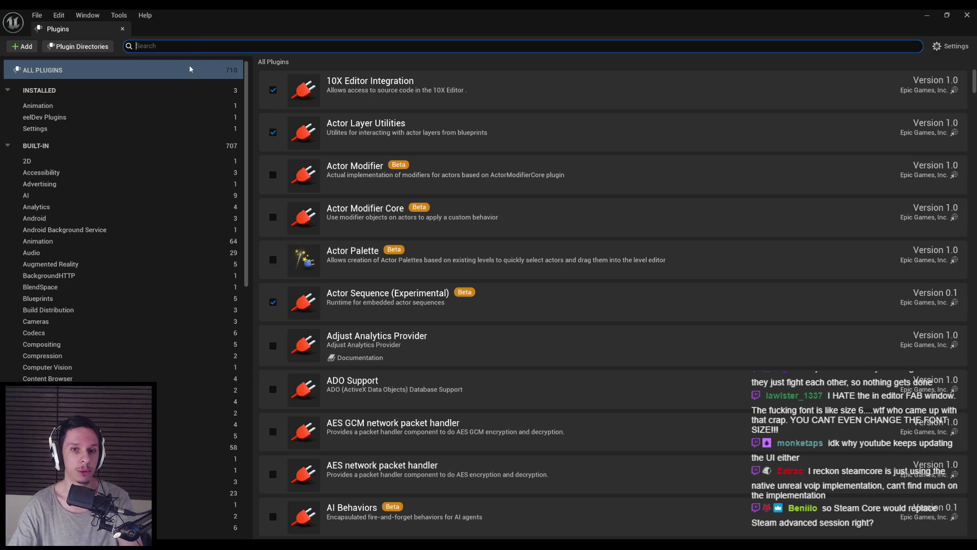
{"action": "type", "text": "adv"}
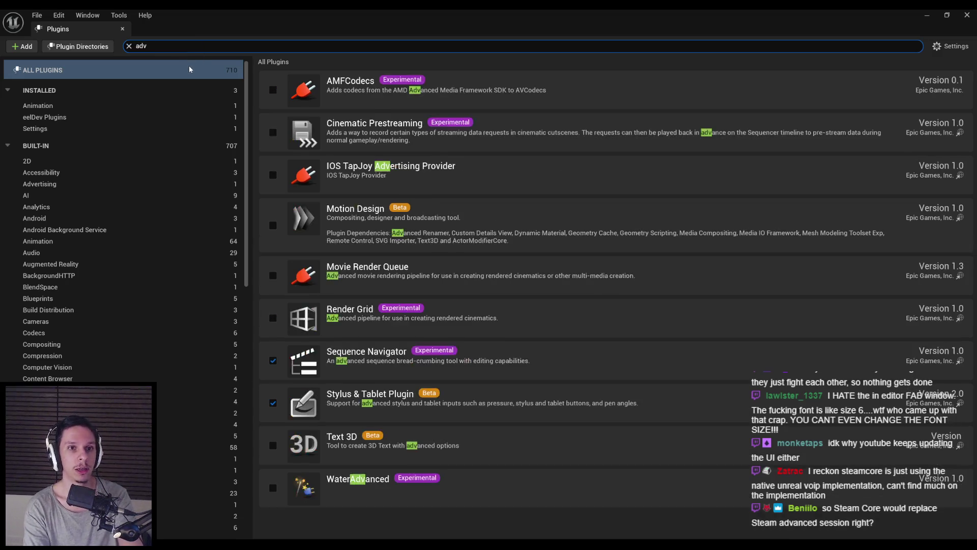
{"action": "type", "text": "anc"}
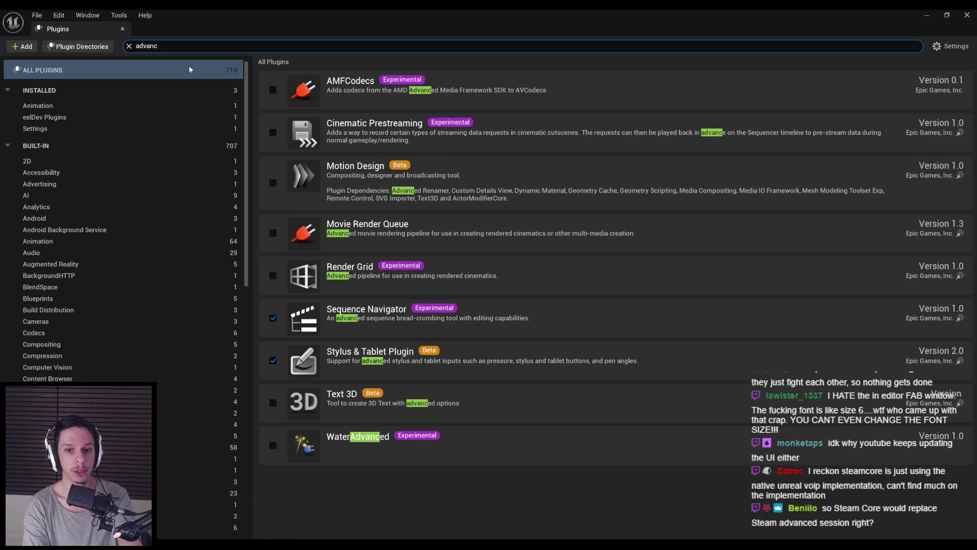
Step: Search the plugins for 'session', then clear the search and close the browser
{"action": "key", "text": "ctrl+a"}
{"action": "key", "text": "BackSpace"}
{"action": "type", "text": "sess"}
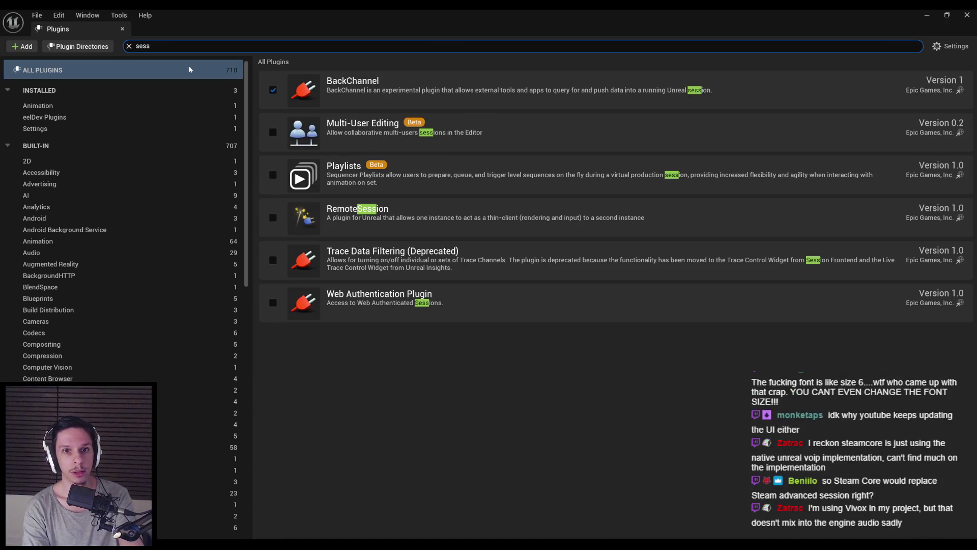
{"action": "type", "text": "ion"}
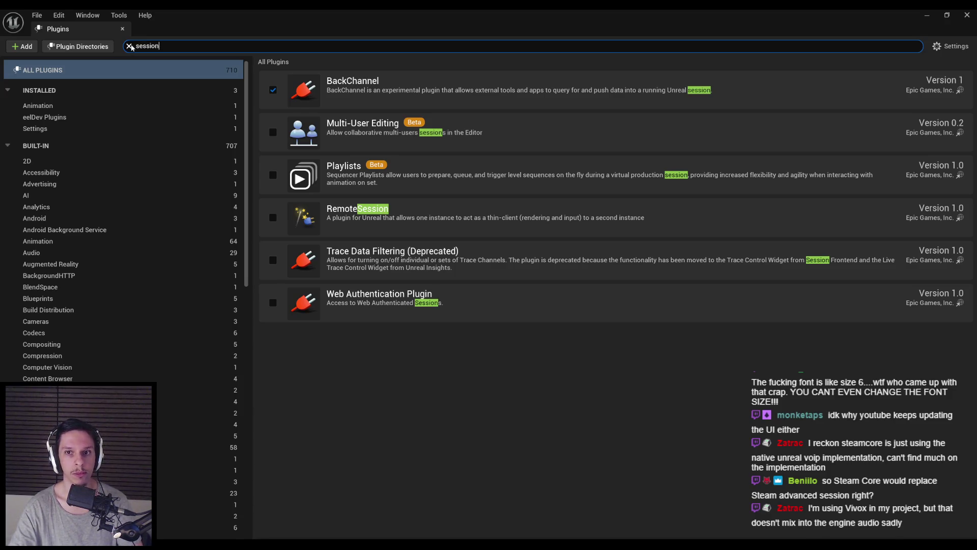
{"action": "left_click", "coordinate": [130, 47]}
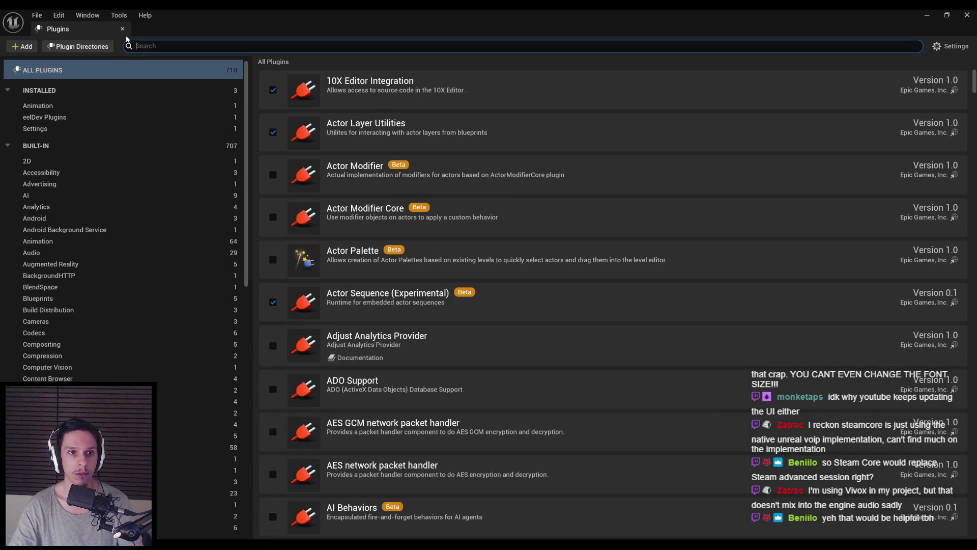
{"action": "left_click", "coordinate": [123, 28]}
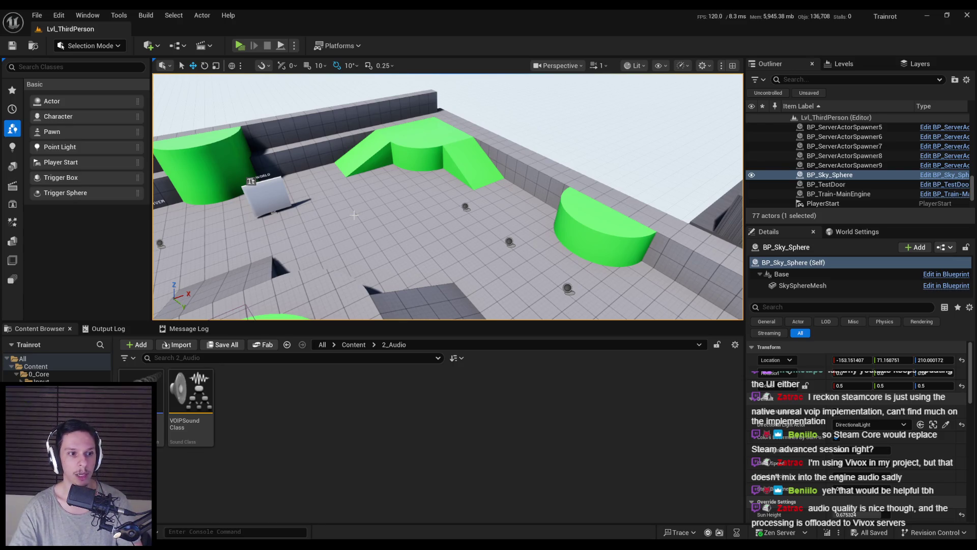
Step: Reposition the viewport camera over the green platforms
{"action": "left_click_drag", "start_coordinate": [344, 219], "coordinate": [342, 218]}
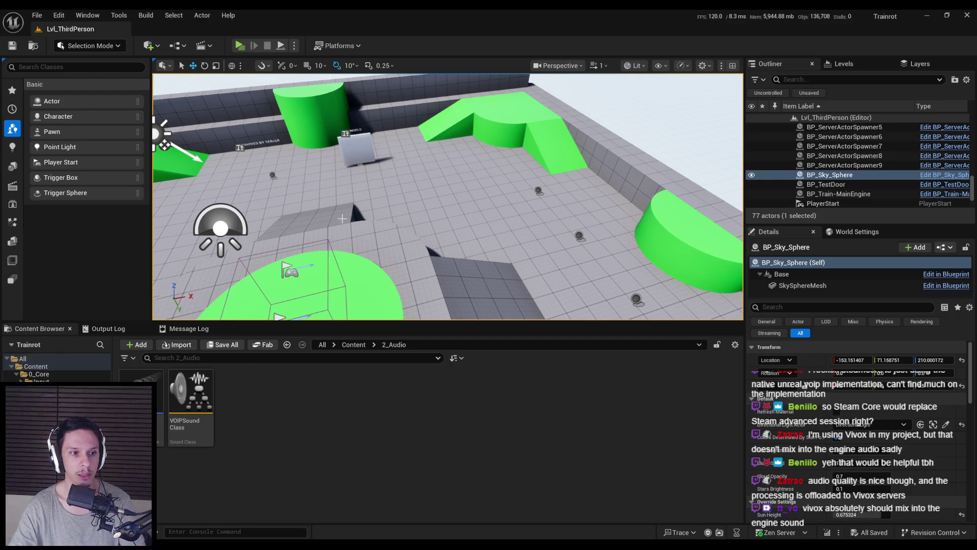
{"action": "left_click_drag", "start_coordinate": [342, 219], "coordinate": [341, 210]}
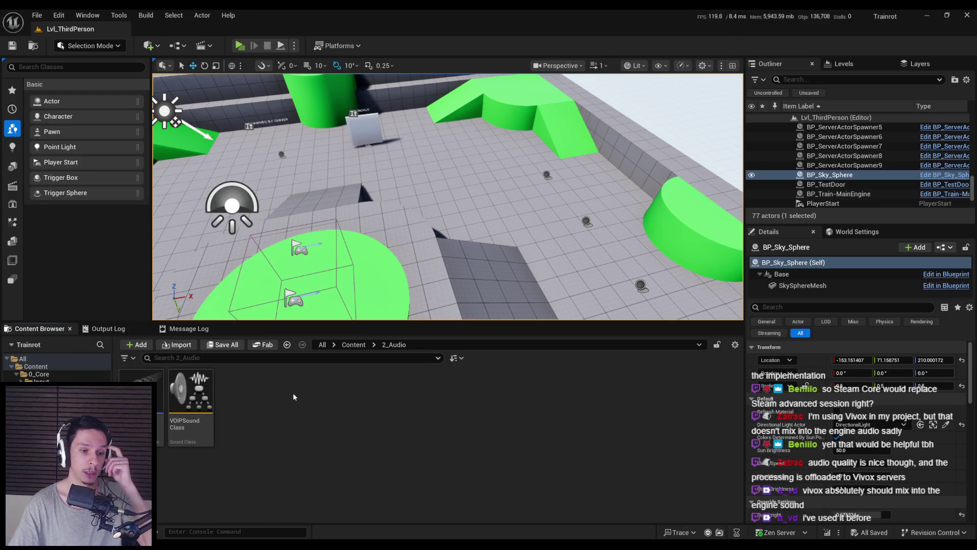
Step: Inspect the VOIPSoundClass settings, then go up to the Content folder
{"action": "double_click", "coordinate": [185, 396]}
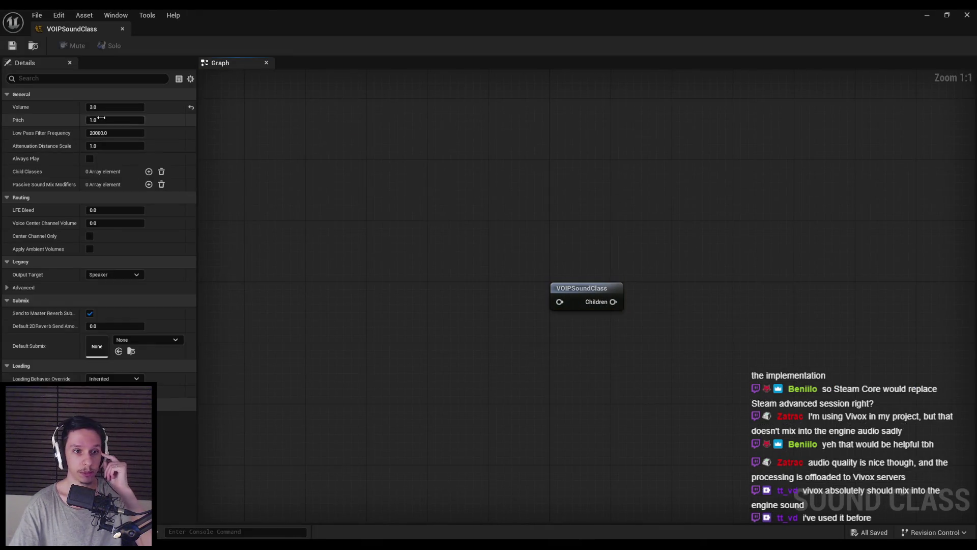
{"action": "left_click", "coordinate": [122, 29]}
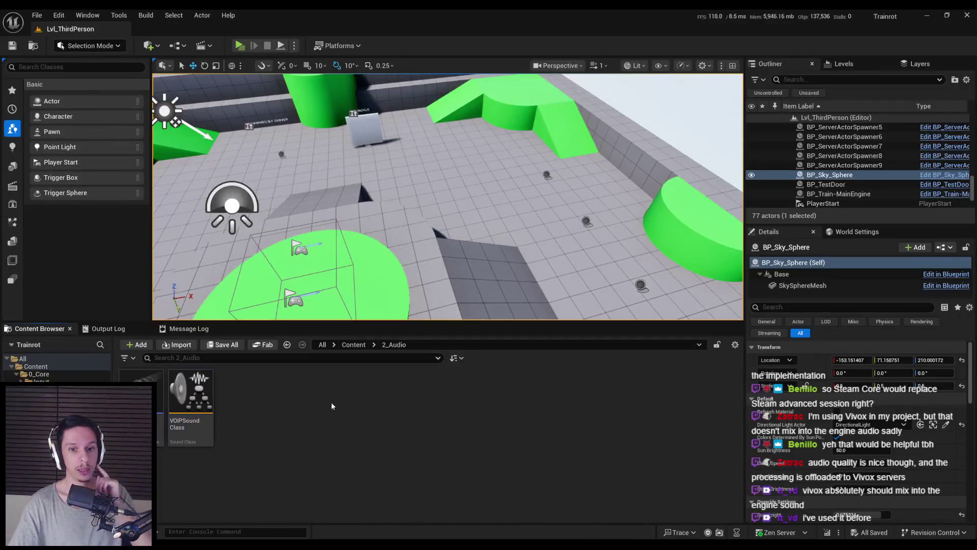
{"action": "left_click", "coordinate": [353, 344]}
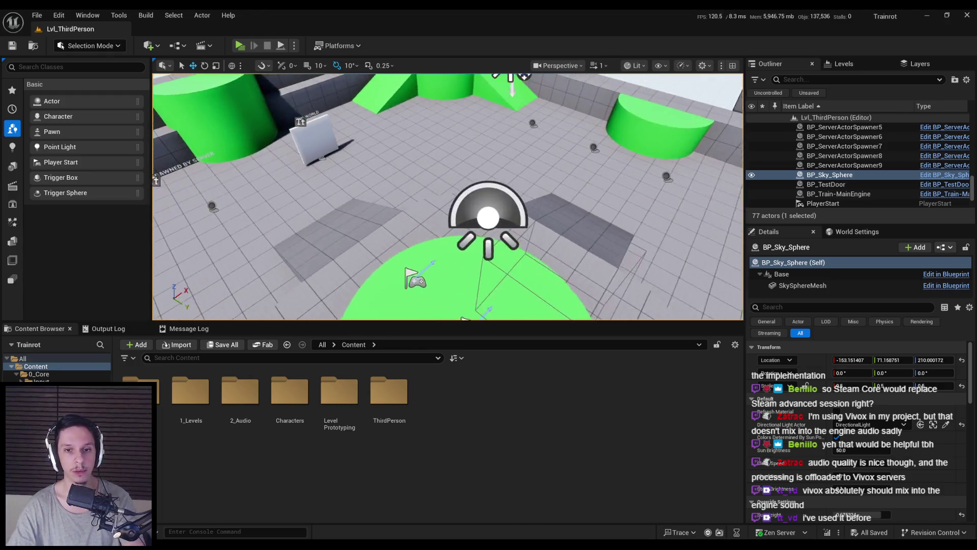
Step: Playtest with a server and two clients, walking Client 1, then stop and return to Notion
{"action": "left_click", "coordinate": [240, 45]}
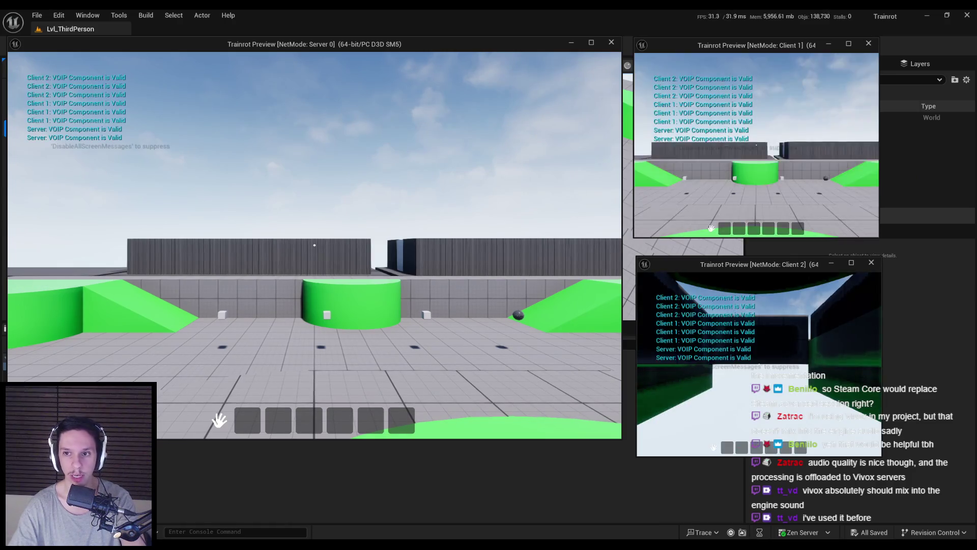
{"action": "key", "text": "w"}
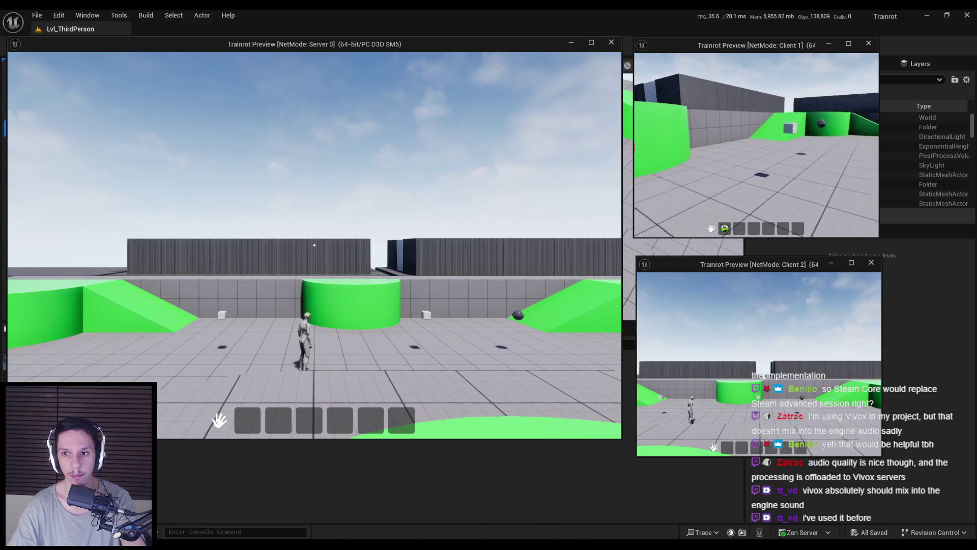
{"action": "key", "text": "Escape"}
{"action": "left_click_drag", "start_coordinate": [448, 199], "coordinate": [483, 183]}
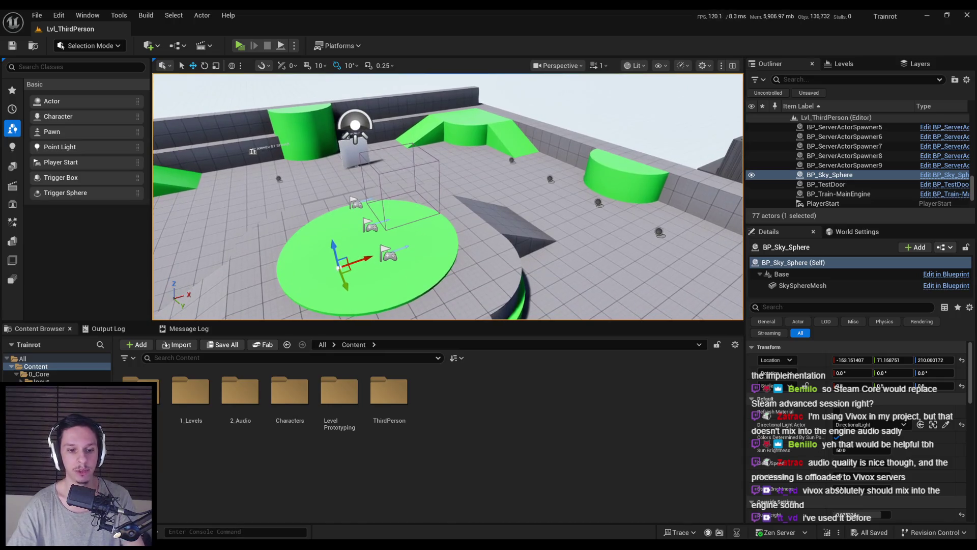
{"action": "key", "text": "alt+Tab"}
{"action": "scroll", "coordinate": [388, 300], "scroll_direction": "down", "scroll_amount": 1}
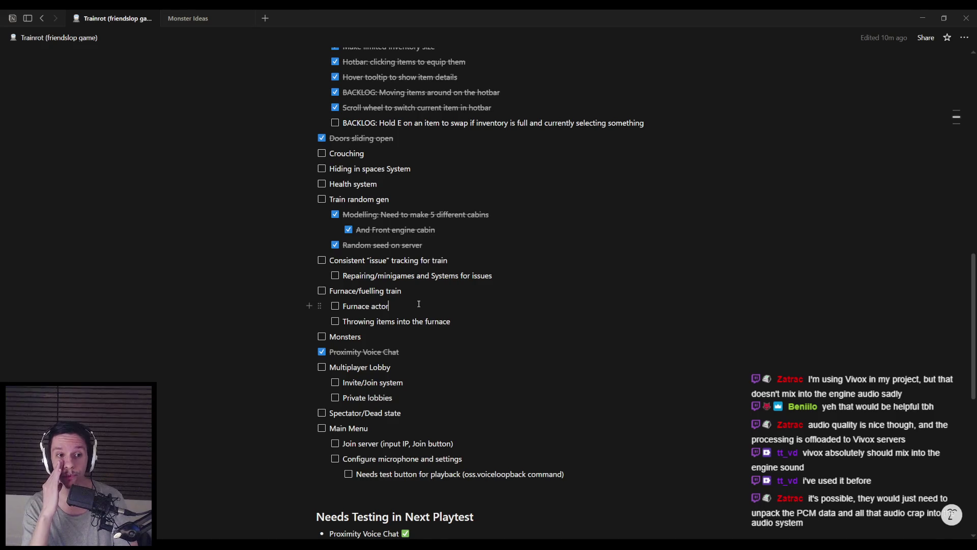
{"action": "scroll", "coordinate": [418, 303], "scroll_direction": "up", "scroll_amount": 2}
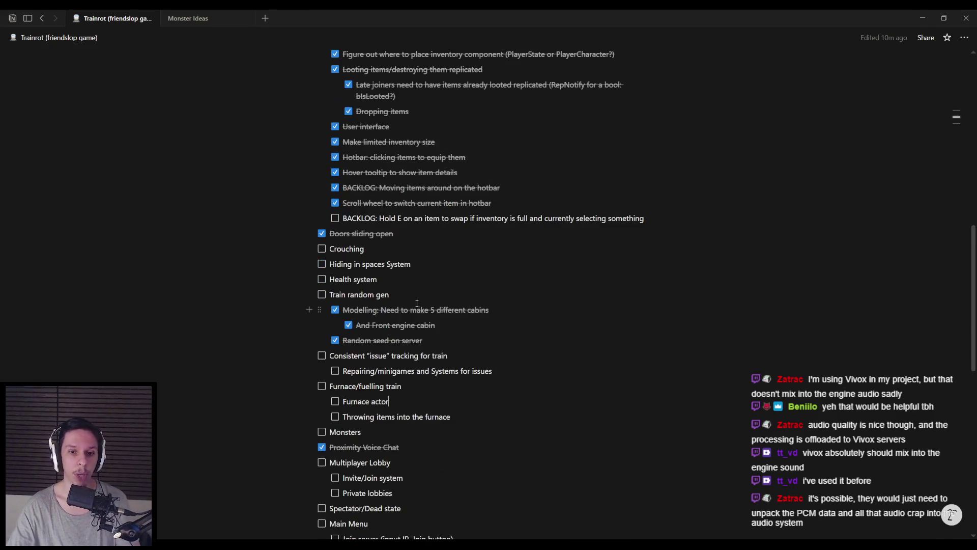
{"action": "scroll", "coordinate": [362, 310], "scroll_direction": "down", "scroll_amount": 1}
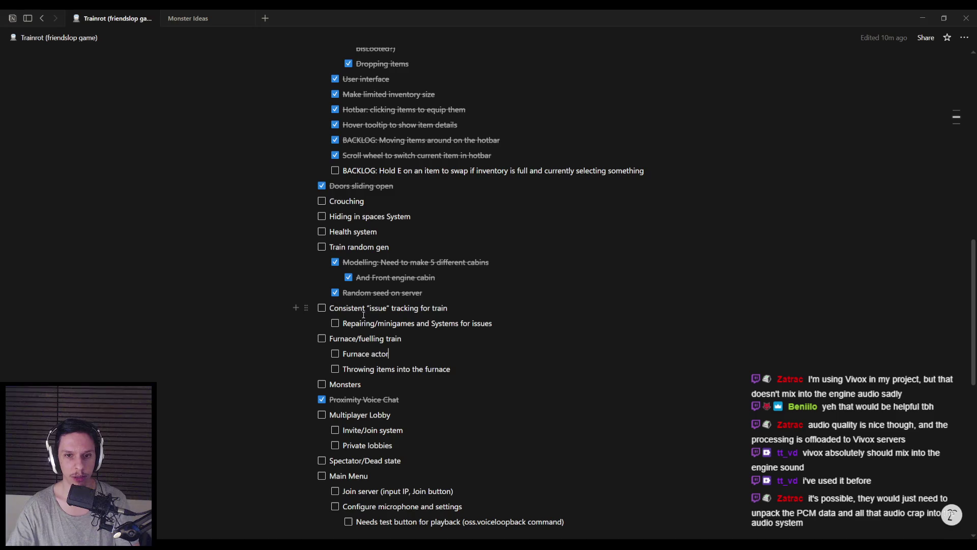
{"action": "scroll", "coordinate": [392, 309], "scroll_direction": "up", "scroll_amount": 2}
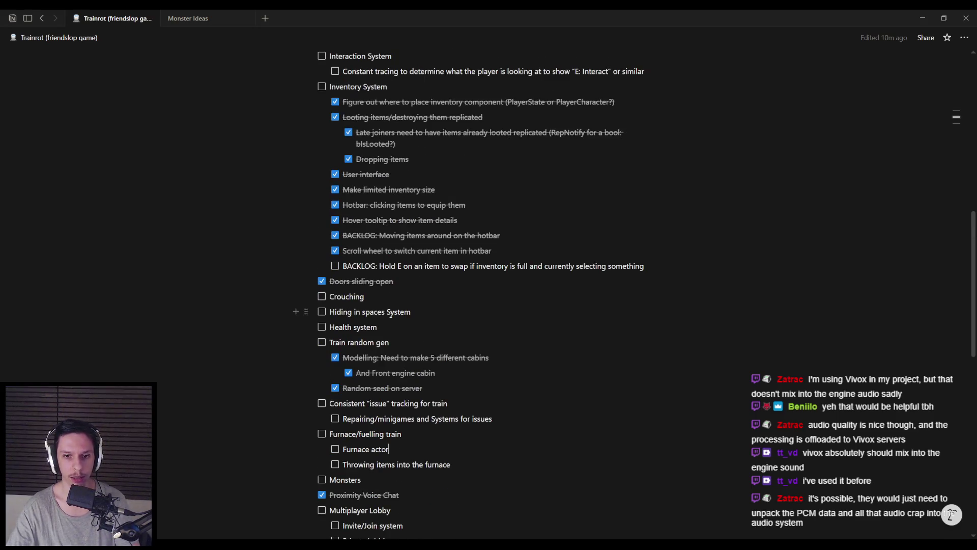
{"action": "scroll", "coordinate": [391, 313], "scroll_direction": "down", "scroll_amount": 1}
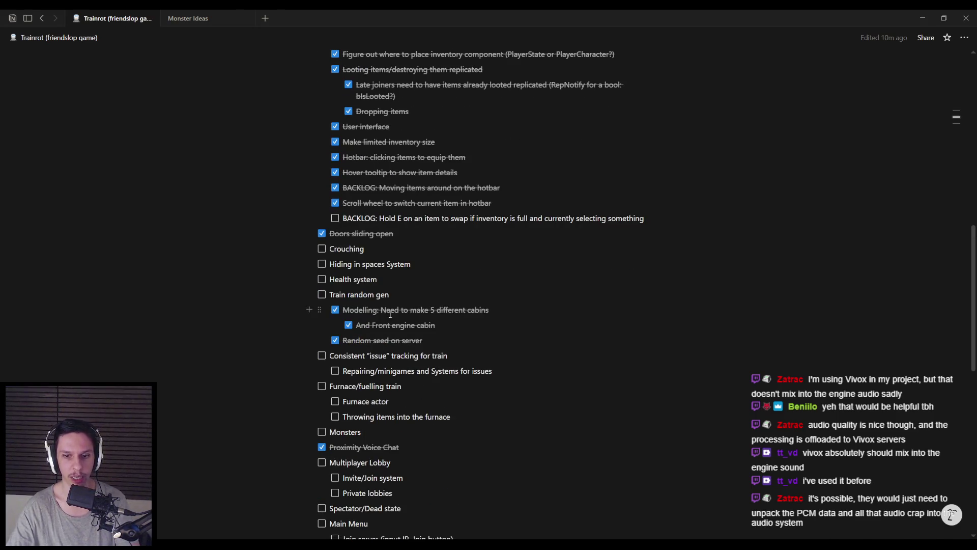
{"action": "scroll", "coordinate": [390, 314], "scroll_direction": "down", "scroll_amount": 1}
{"action": "left_click", "coordinate": [509, 325]}
{"action": "left_click_drag", "start_coordinate": [343, 324], "coordinate": [508, 325]}
{"action": "left_click", "coordinate": [509, 325]}
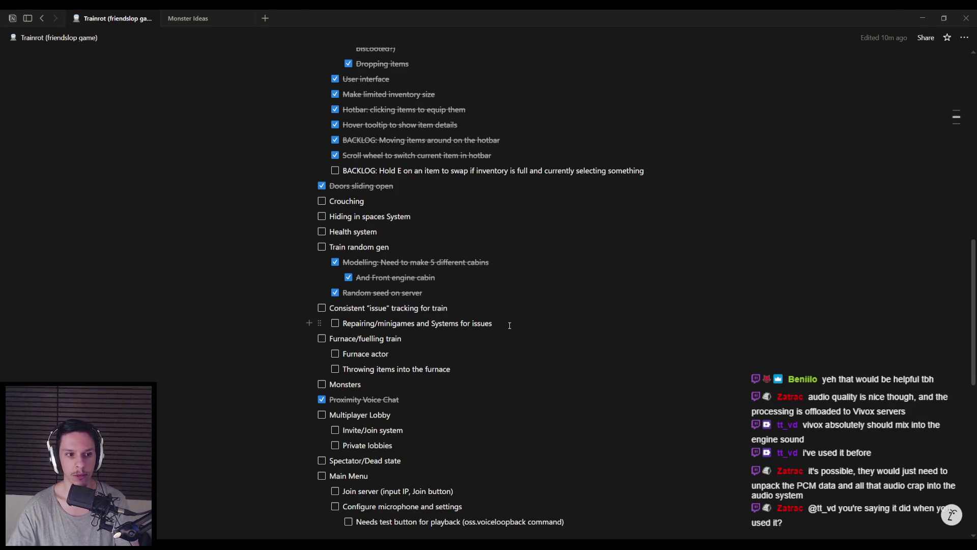
{"action": "scroll", "coordinate": [509, 325], "scroll_direction": "up", "scroll_amount": 3}
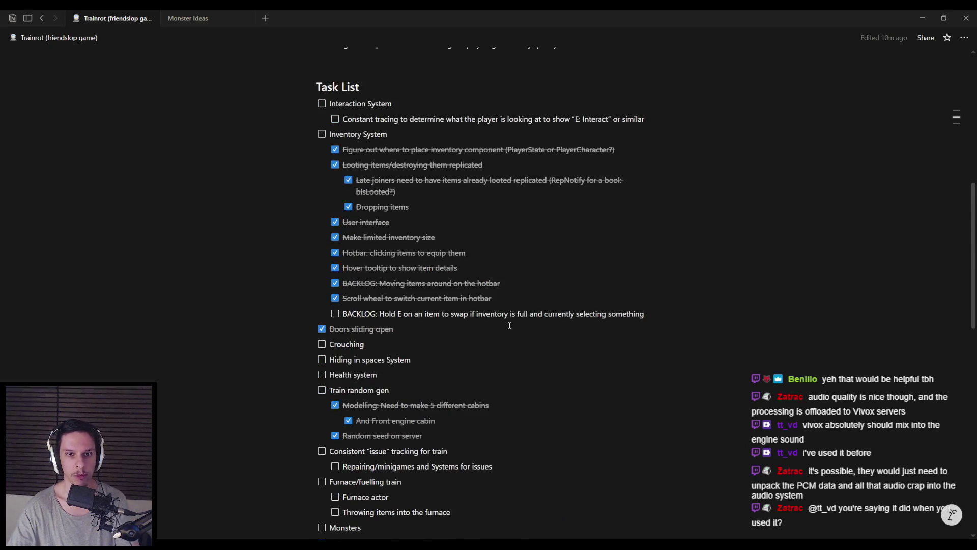
{"action": "scroll", "coordinate": [509, 325], "scroll_direction": "up", "scroll_amount": 1}
{"action": "scroll", "coordinate": [510, 326], "scroll_direction": "down", "scroll_amount": 5}
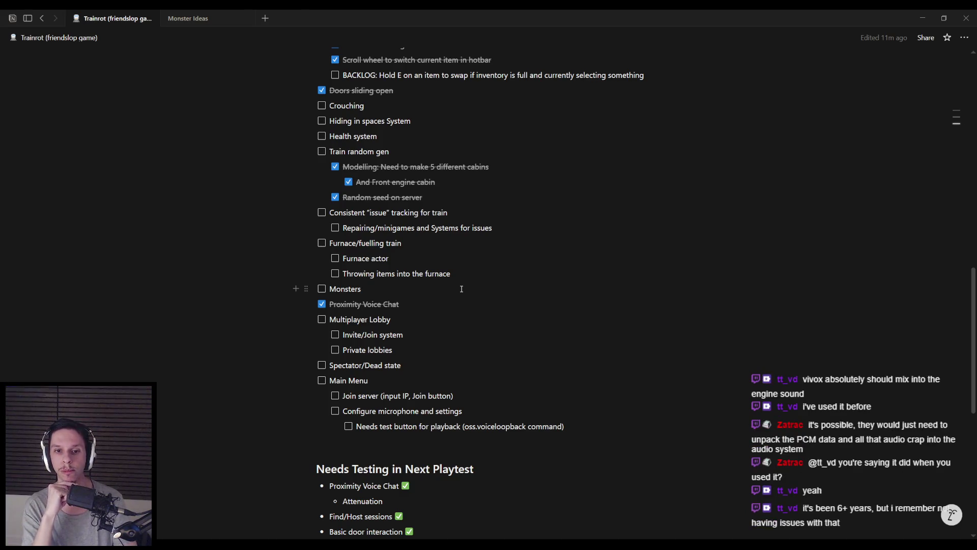
{"action": "scroll", "coordinate": [463, 289], "scroll_direction": "up", "scroll_amount": 5}
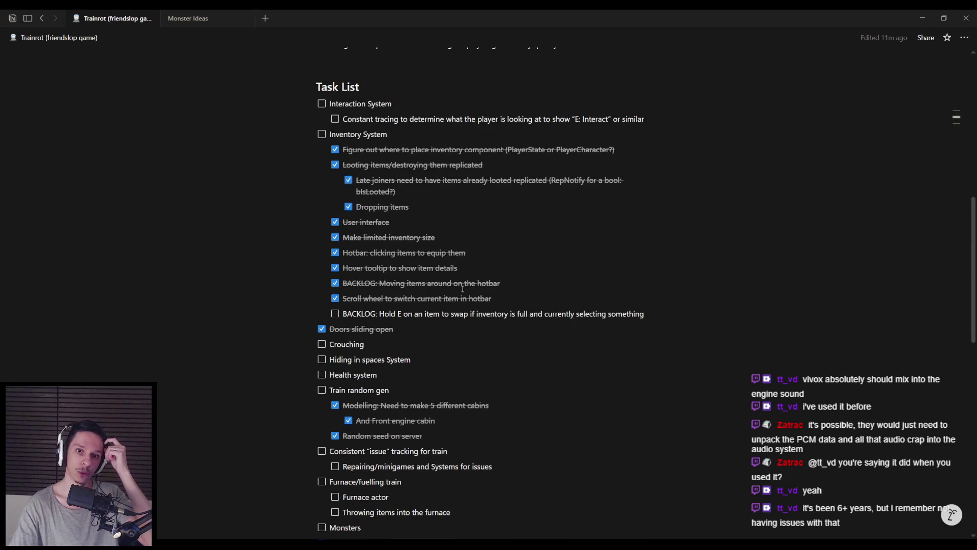
{"action": "scroll", "coordinate": [463, 288], "scroll_direction": "down", "scroll_amount": 2}
{"action": "scroll", "coordinate": [463, 289], "scroll_direction": "down", "scroll_amount": 2}
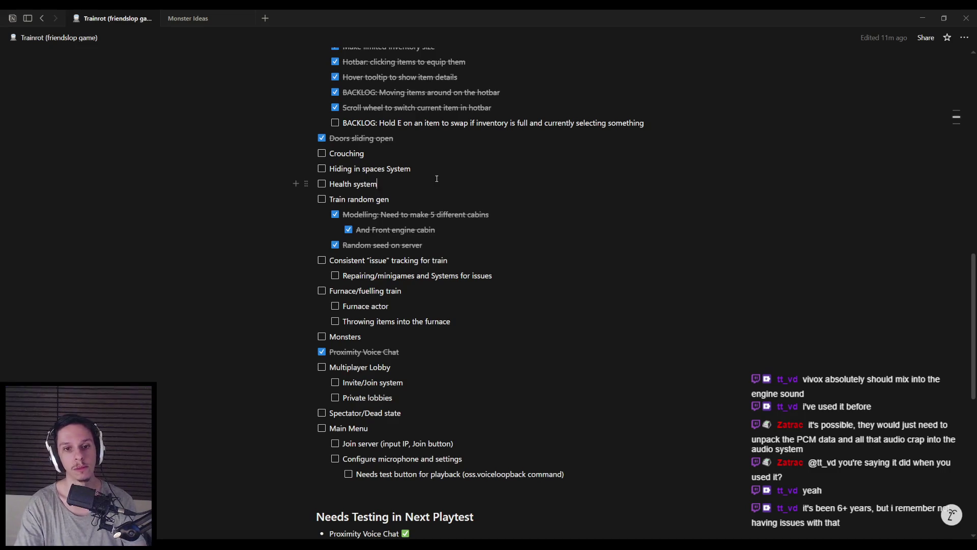
Step: Add a 'Usable Items system' task below Health system
{"action": "key", "text": "Return"}
{"action": "type", "text": "wall"}
{"action": "key", "text": "BackSpace"}
{"action": "key", "text": "BackSpace"}
{"action": "key", "text": "BackSpace"}
{"action": "type", "text": "Usable Items system"}
Step: Nest a 'Context Inputs' subtask noting per-item Use versus Turn on/off inputs
{"action": "key", "text": "Return"}
{"action": "key", "text": "Tab"}
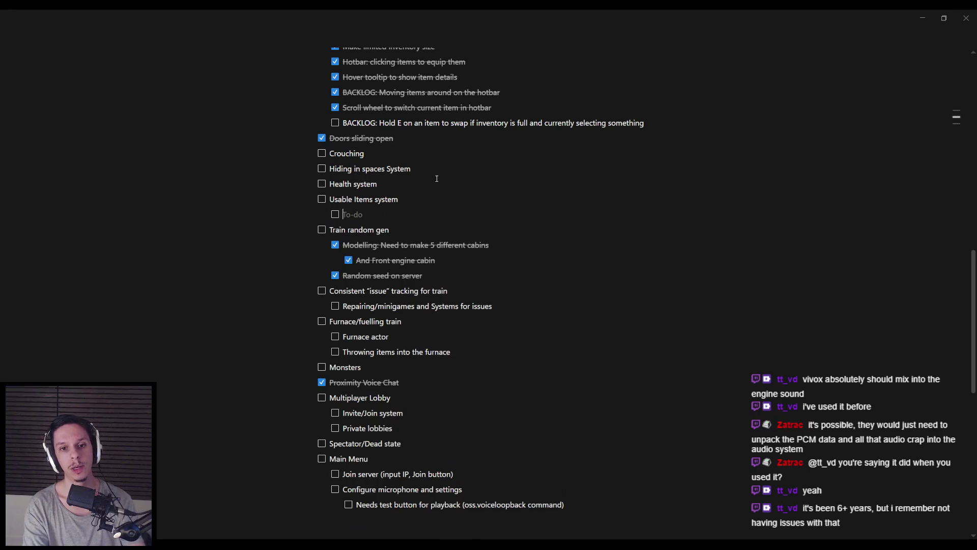
{"action": "type", "text": "Context"}
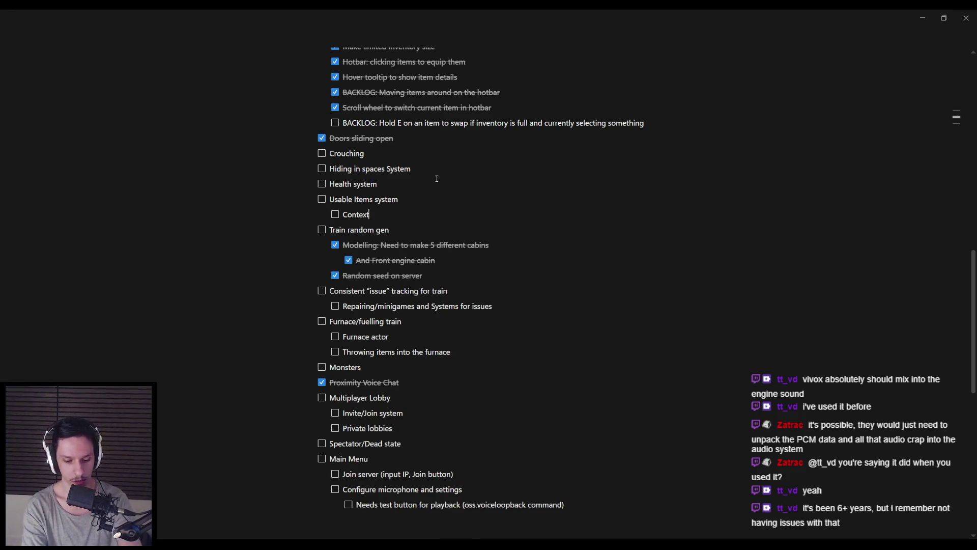
{"action": "type", "text": " Inputs"}
{"action": "type", "text": "("}
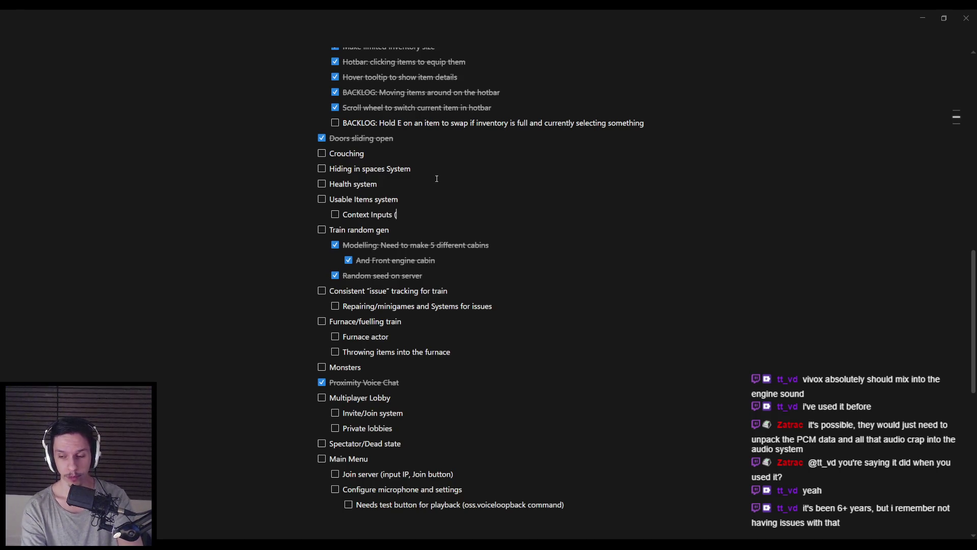
{"action": "type", "text": "ex. one ite"}
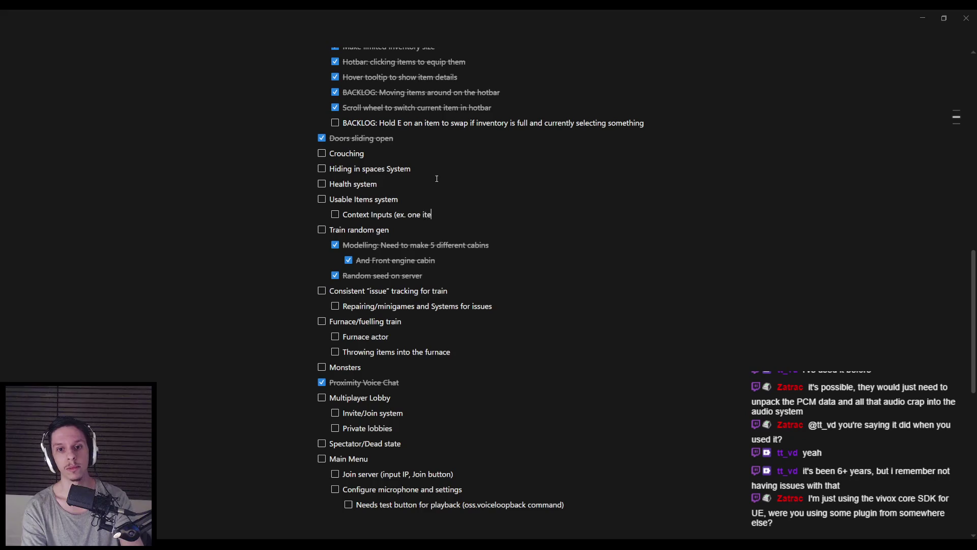
{"action": "type", "text": "m might have Use "}
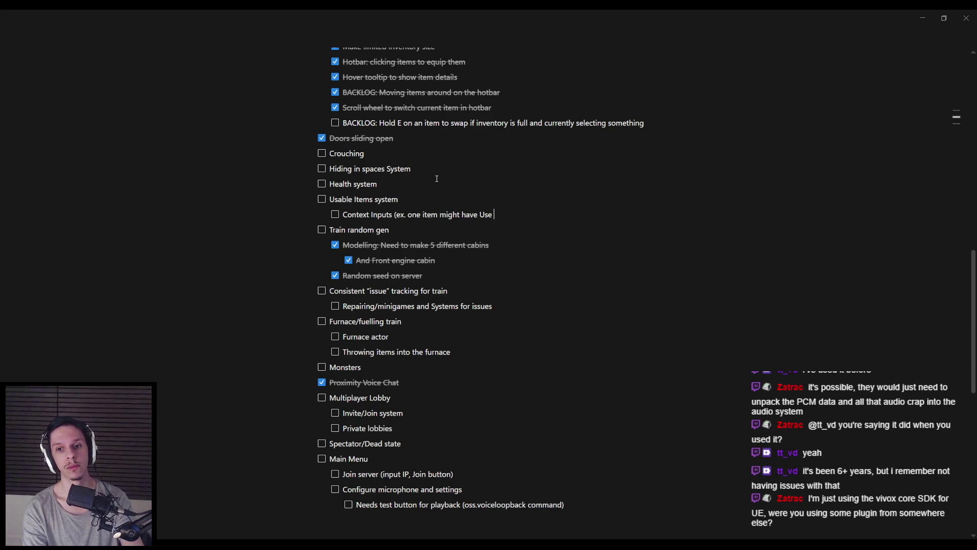
{"action": "type", "text": "with left-c"}
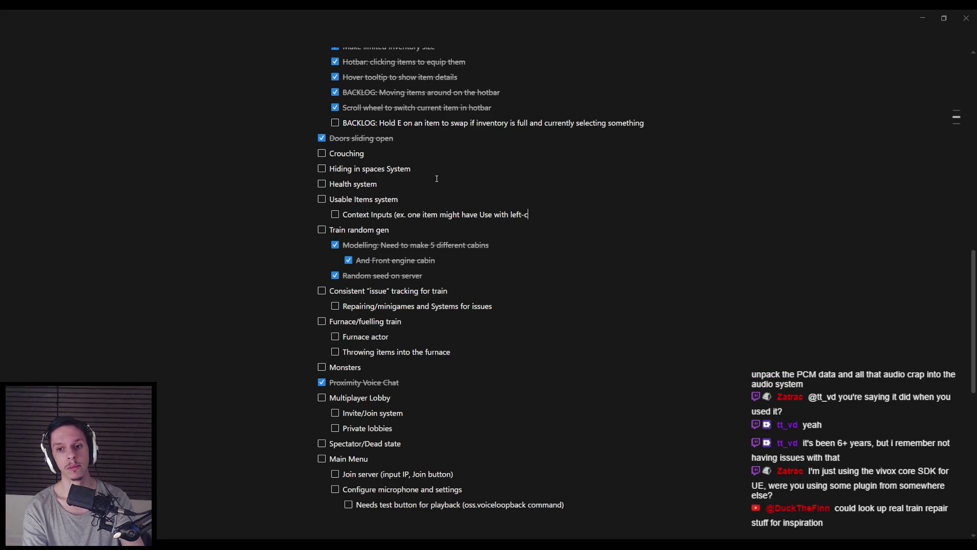
{"action": "type", "text": "lick but anoth"}
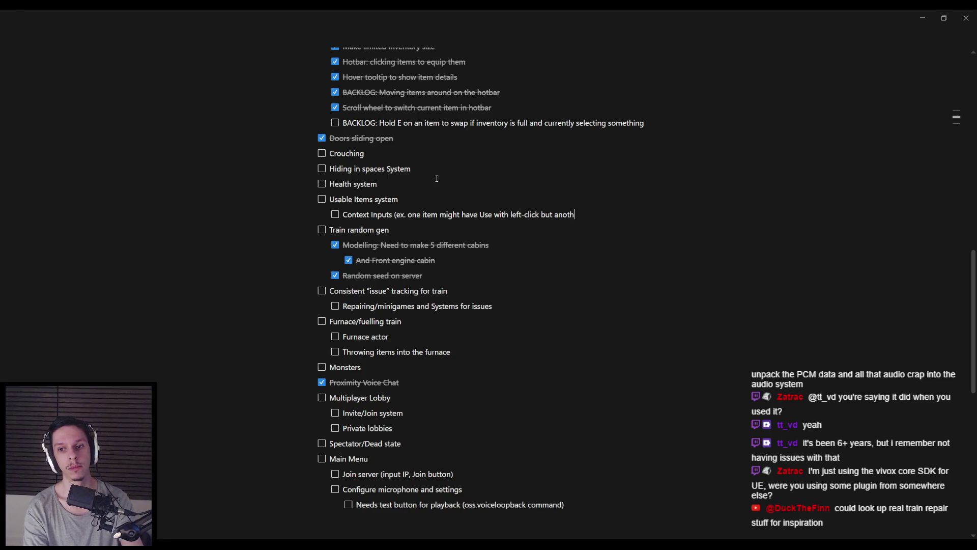
{"action": "type", "text": "er might have Turn O"}
{"action": "key", "text": "BackSpace"}
{"action": "type", "text": "on/off)"}
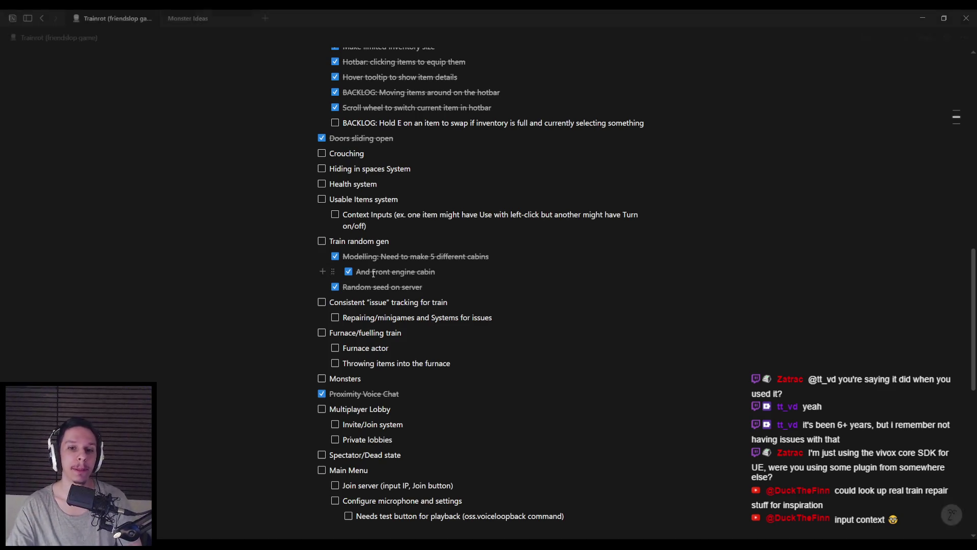
{"action": "scroll", "coordinate": [376, 277], "scroll_direction": "down", "scroll_amount": 2}
{"action": "scroll", "coordinate": [376, 277], "scroll_direction": "up", "scroll_amount": 5}
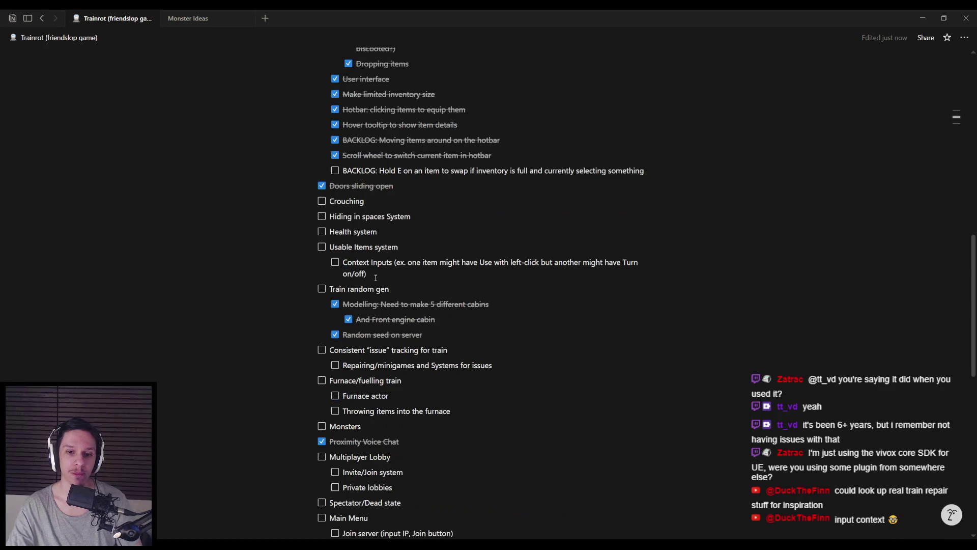
{"action": "scroll", "coordinate": [376, 278], "scroll_direction": "up", "scroll_amount": 1}
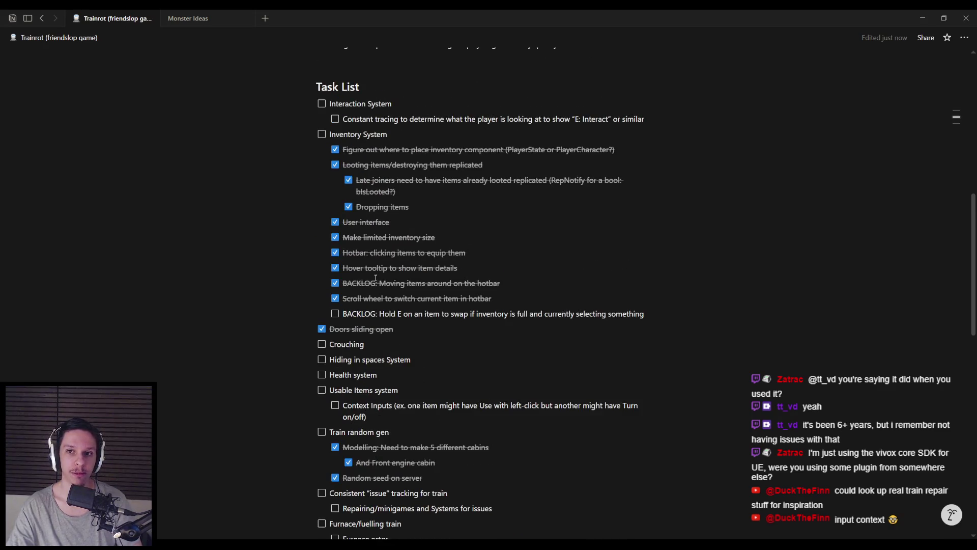
{"action": "scroll", "coordinate": [376, 277], "scroll_direction": "down", "scroll_amount": 3}
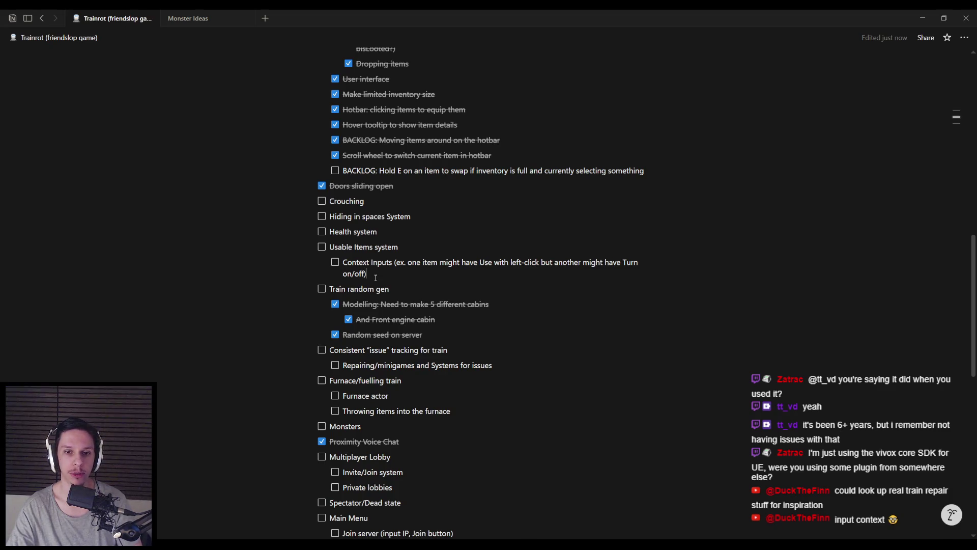
{"action": "scroll", "coordinate": [376, 277], "scroll_direction": "down", "scroll_amount": 1}
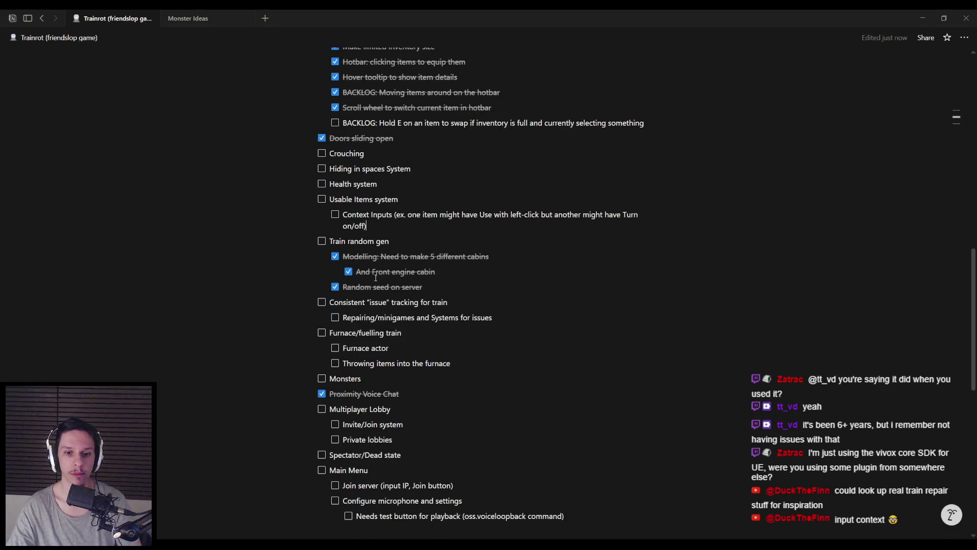
{"action": "scroll", "coordinate": [376, 277], "scroll_direction": "down", "scroll_amount": 1}
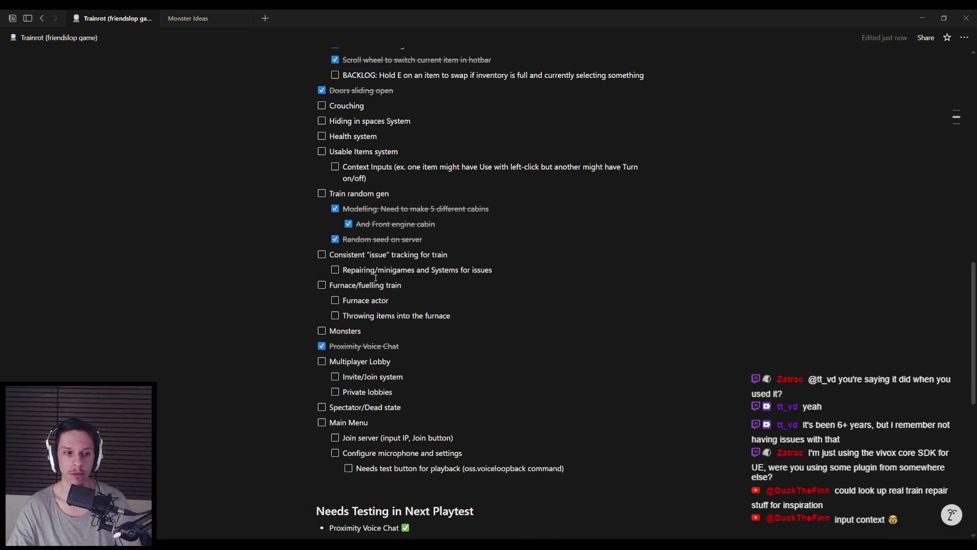
{"action": "scroll", "coordinate": [376, 277], "scroll_direction": "down", "scroll_amount": 1}
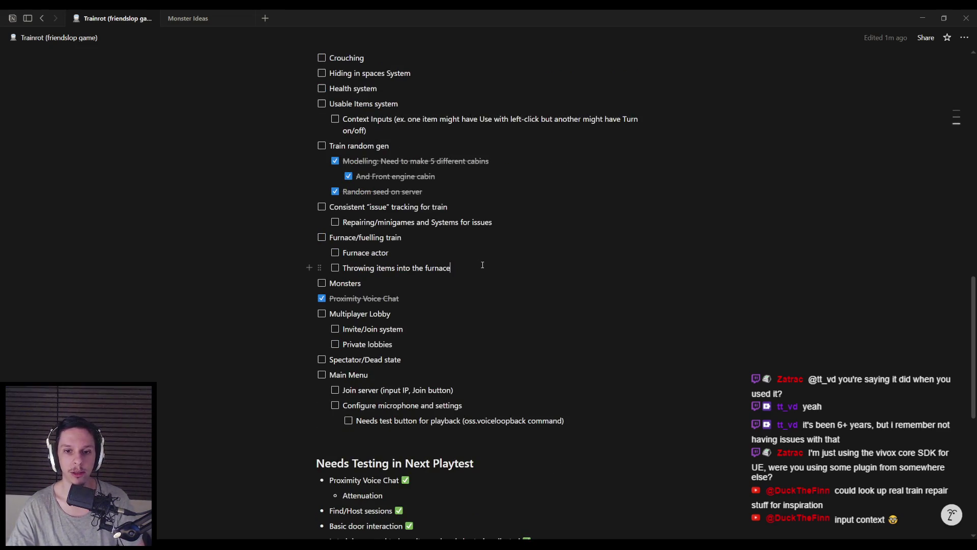
{"action": "key", "text": "Return"}
{"action": "key", "text": "BackSpace"}
{"action": "key", "text": "BackSpace"}
{"action": "left_click", "coordinate": [501, 223]}
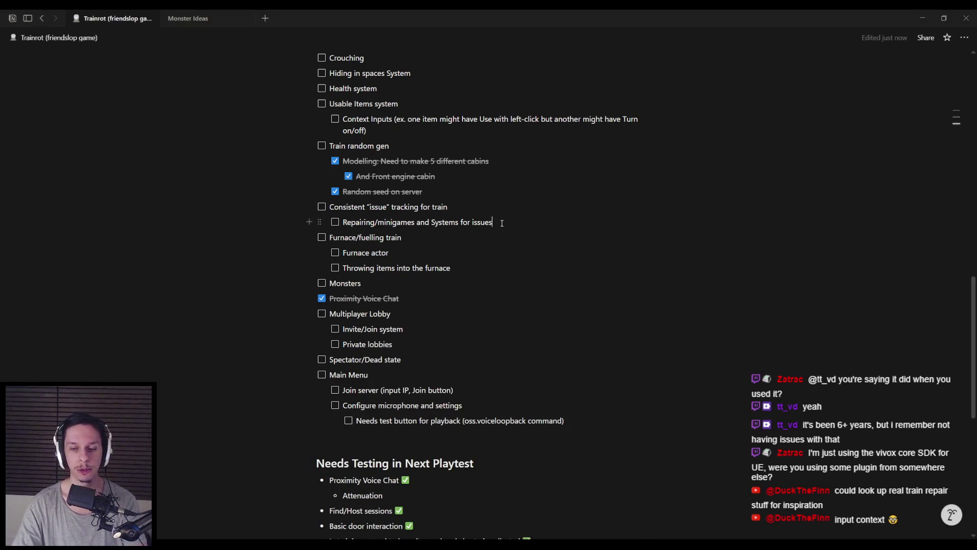
Step: Add the subtask 'Showing current issues and faults in the Engine bay, some kind of UI'
{"action": "key", "text": "Return"}
{"action": "type", "text": "Showing current issues and faults in the Engine bay,"}
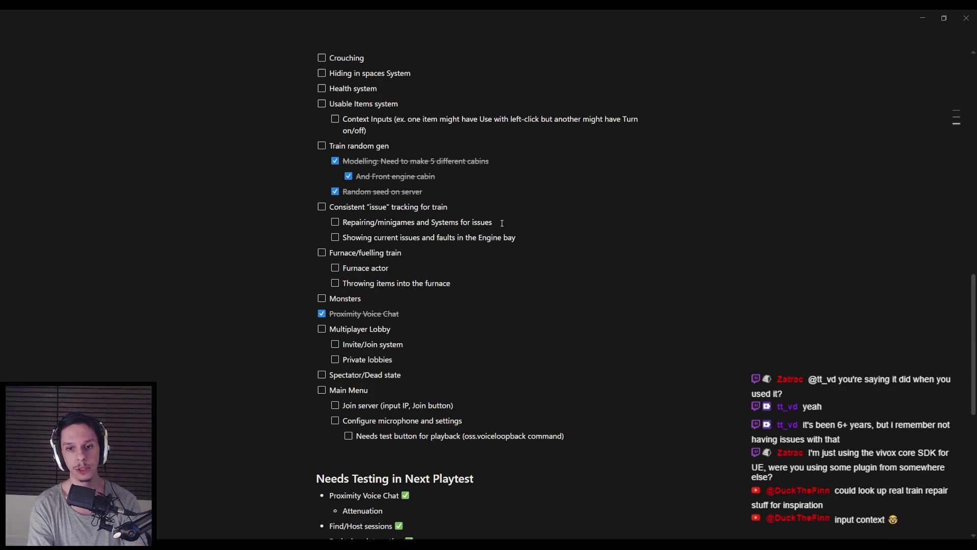
{"action": "type", "text": " some kind of UI"}
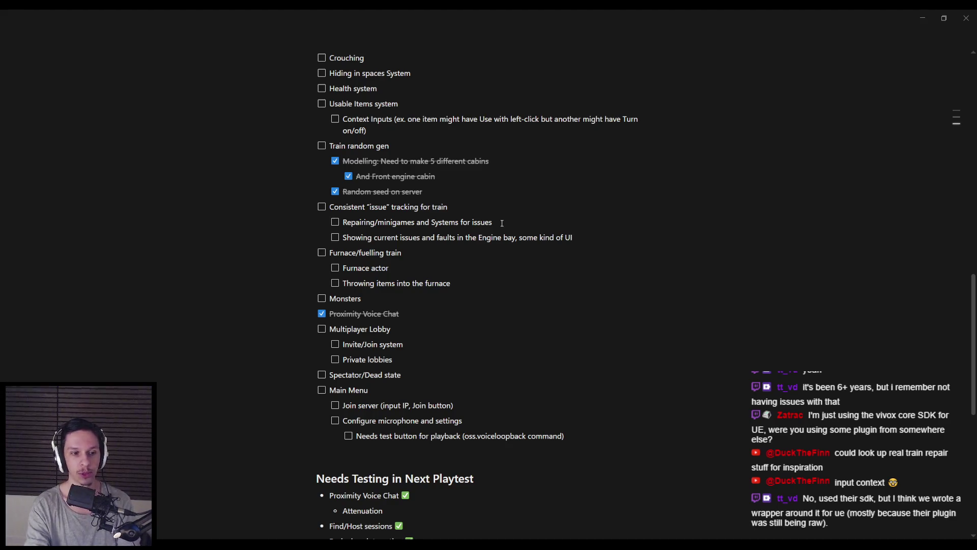
{"action": "key", "text": "Print"}
{"action": "mouse_move", "coordinate": [603, 183]}
{"action": "left_mouse_down"}
{"action": "mouse_move", "coordinate": [927, 339]}
{"action": "mouse_move", "coordinate": [935, 320]}
{"action": "left_mouse_up"}
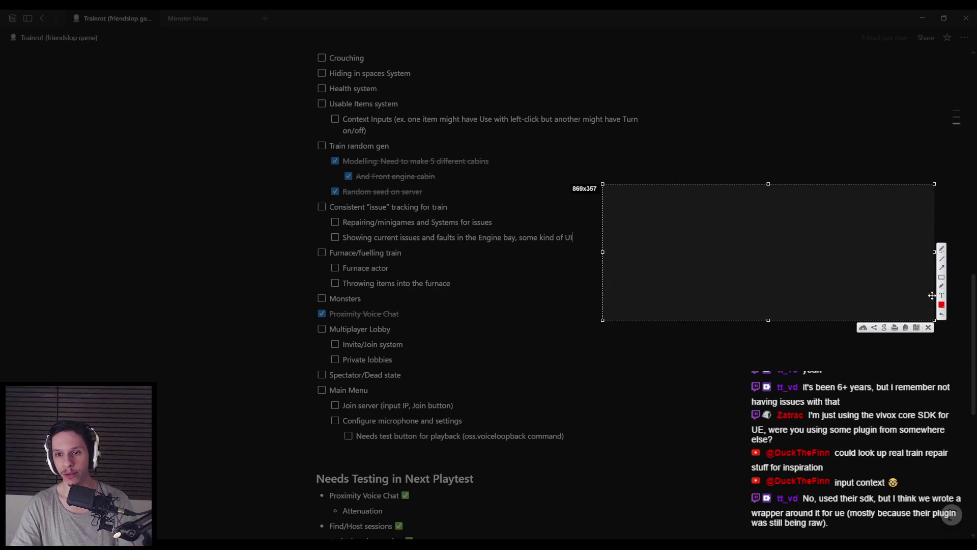
{"action": "mouse_move", "coordinate": [638, 231]}
{"action": "left_mouse_down"}
{"action": "mouse_move", "coordinate": [771, 244]}
{"action": "mouse_move", "coordinate": [721, 238]}
{"action": "left_mouse_up"}
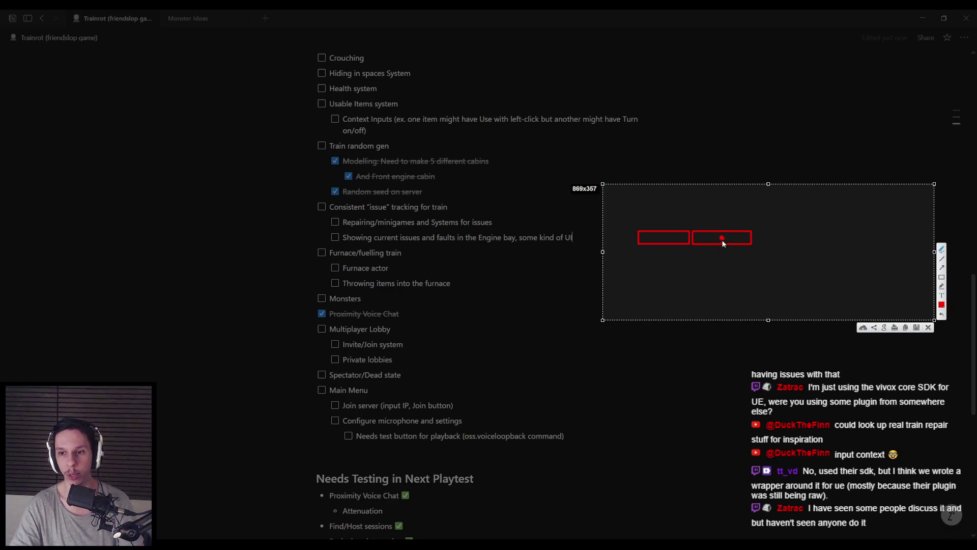
{"action": "left_click_drag", "start_coordinate": [692, 249], "coordinate": [754, 255]}
{"action": "key", "text": "ctrl+z"}
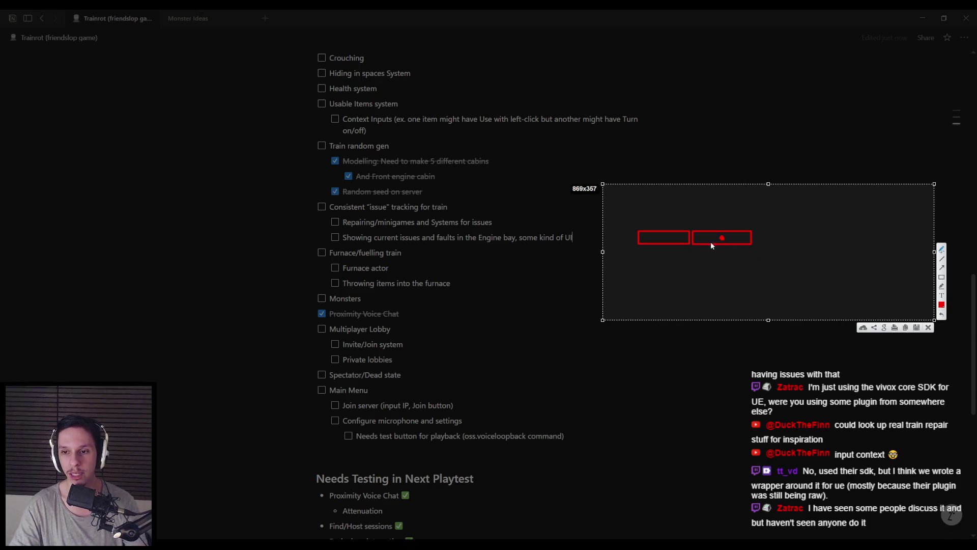
{"action": "left_click_drag", "start_coordinate": [706, 242], "coordinate": [708, 244]}
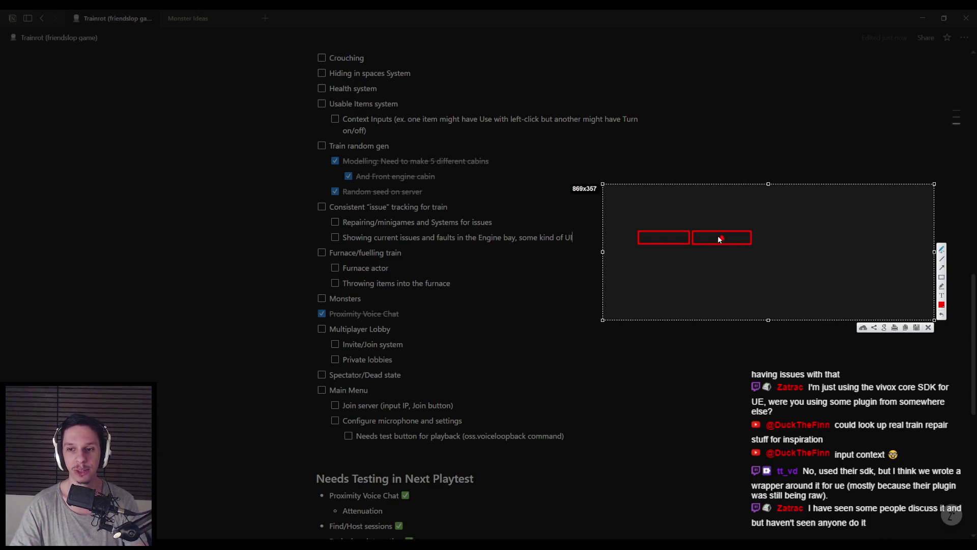
{"action": "mouse_move", "coordinate": [753, 231]}
{"action": "left_mouse_down"}
{"action": "mouse_move", "coordinate": [813, 246]}
{"action": "mouse_move", "coordinate": [921, 240]}
{"action": "left_mouse_up"}
{"action": "key", "text": "ctrl+c"}
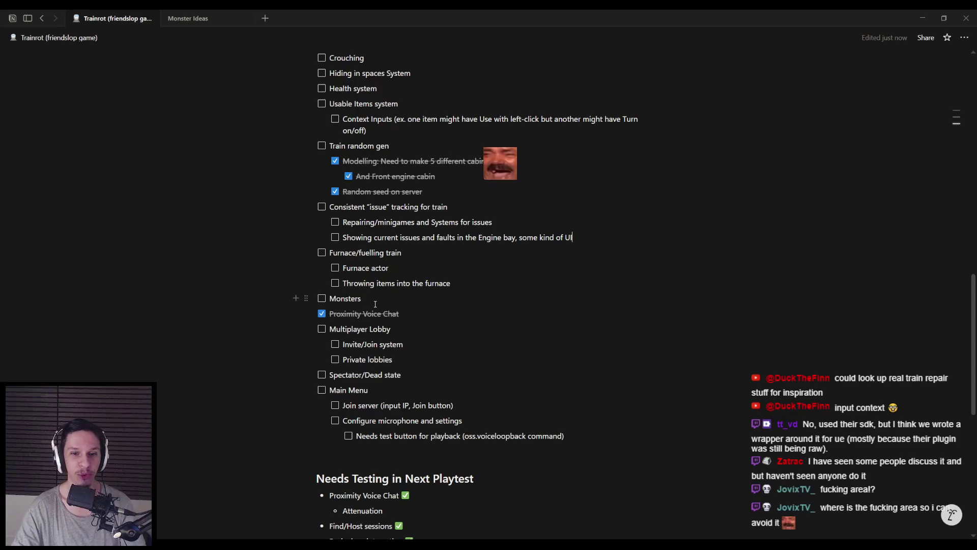
Step: Review the Engine bay subtask text unchanged, then switch to the Unreal Editor
{"action": "left_click", "coordinate": [597, 238]}
{"action": "key", "text": "shift+Home"}
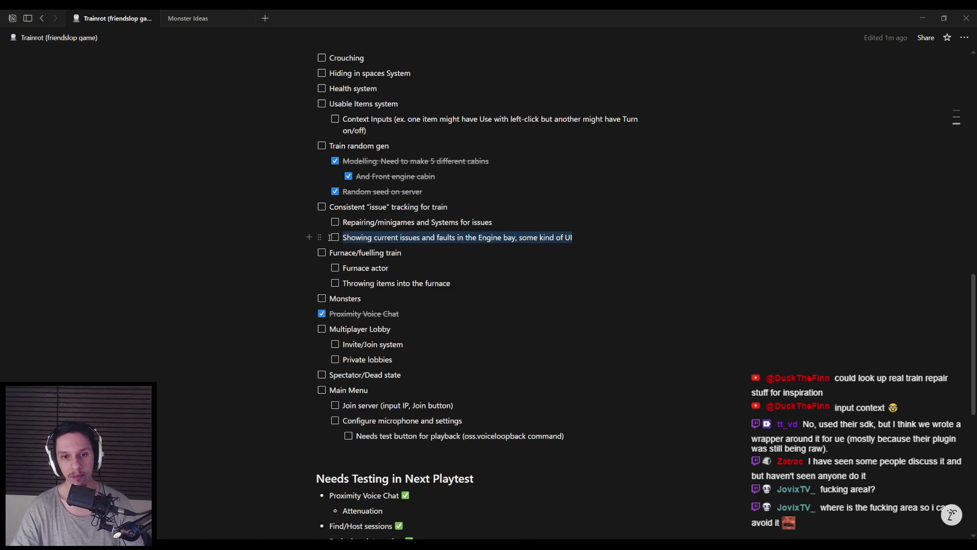
{"action": "key", "text": "shift+Up"}
{"action": "key", "text": "Left"}
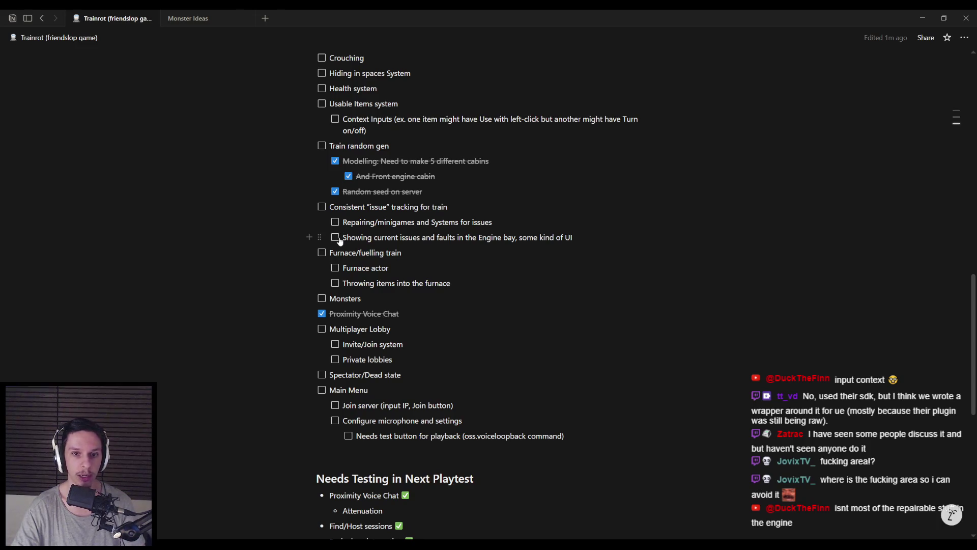
{"action": "left_click_drag", "start_coordinate": [344, 237], "coordinate": [588, 238]}
{"action": "left_click", "coordinate": [588, 238]}
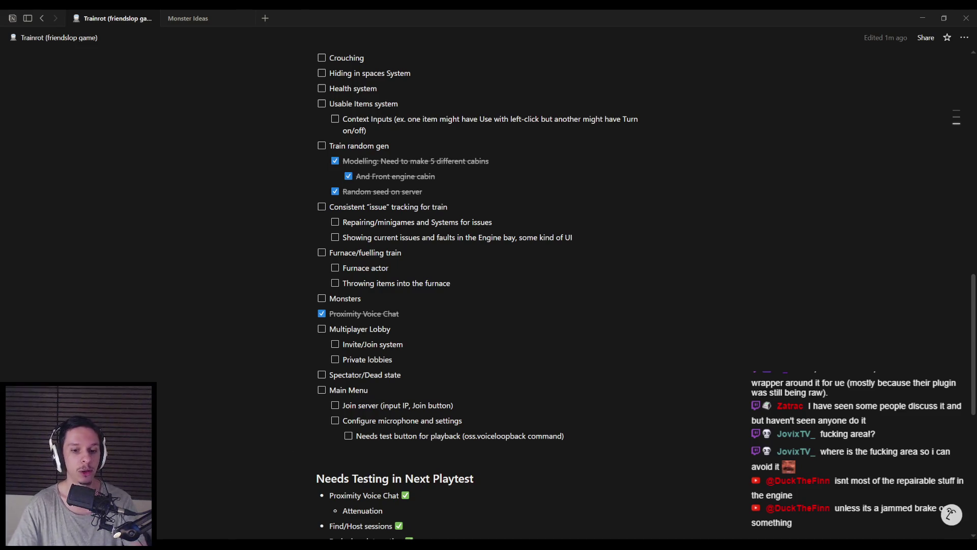
{"action": "key", "text": "alt+Tab"}
Step: Launch the server-plus-two-clients preview and walk the server character up the green ramp
{"action": "left_click", "coordinate": [239, 45]}
{"action": "left_click", "coordinate": [391, 198]}
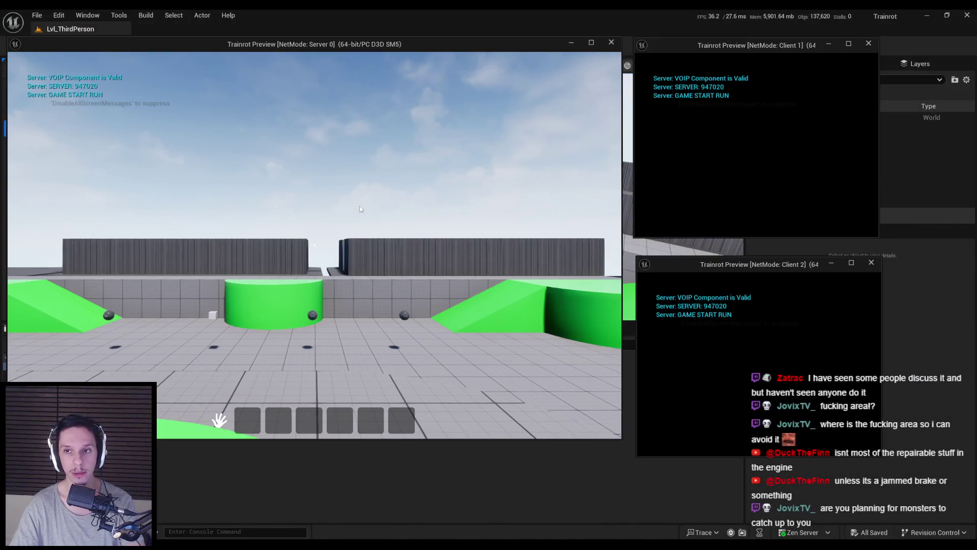
{"action": "key", "text": "w"}
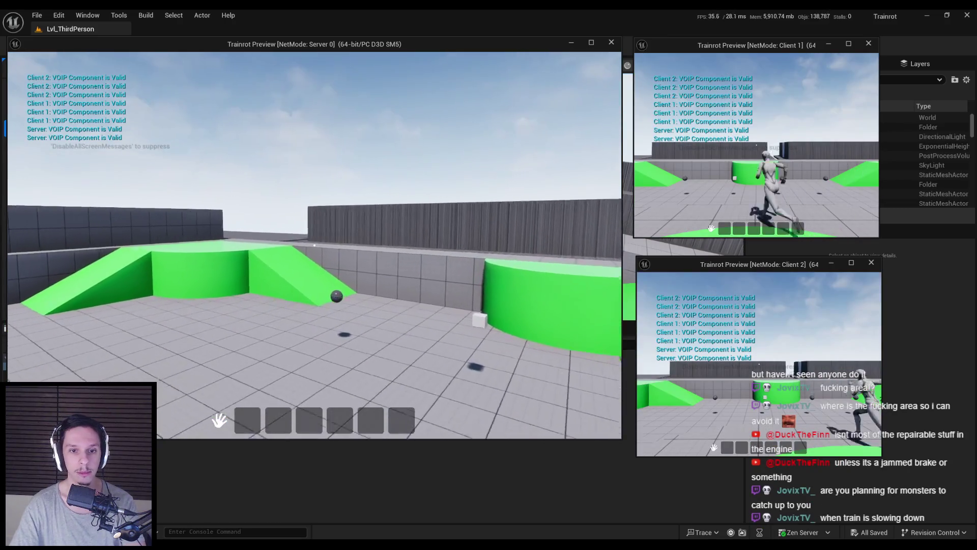
{"action": "key", "text": "w"}
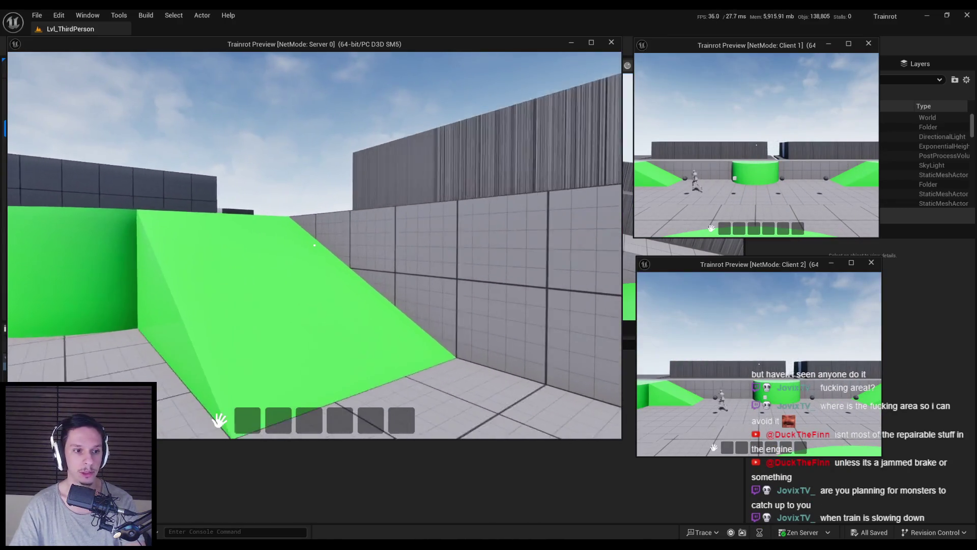
{"action": "key", "text": "w"}
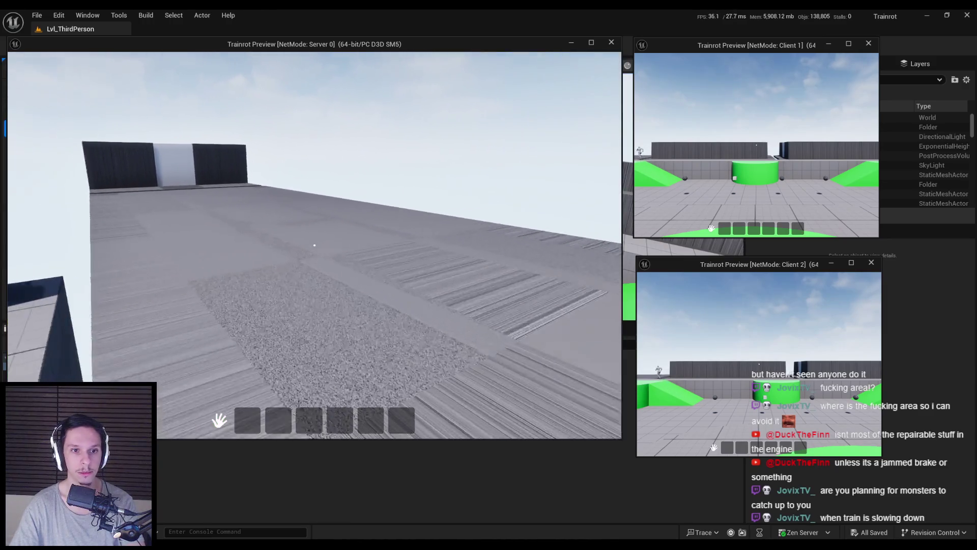
{"action": "key", "text": "w"}
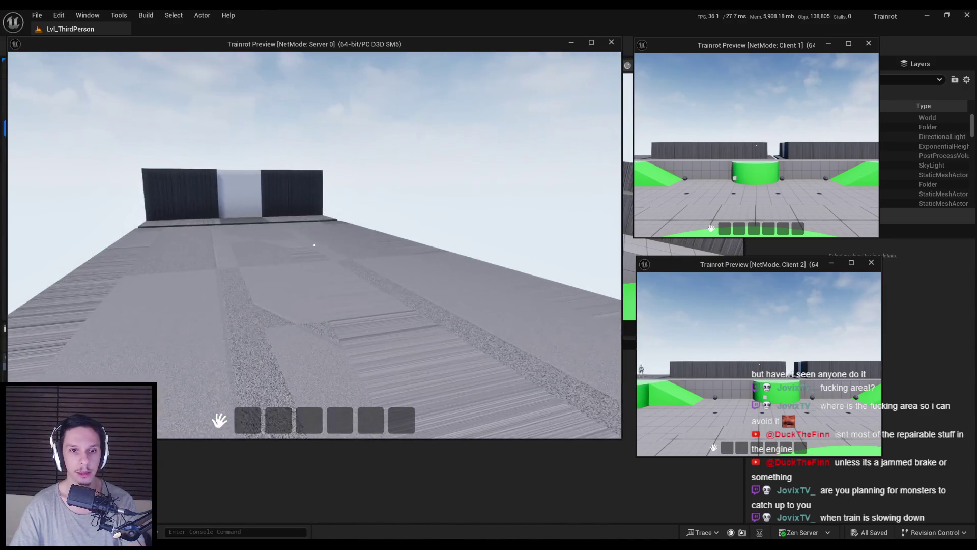
{"action": "key", "text": "w"}
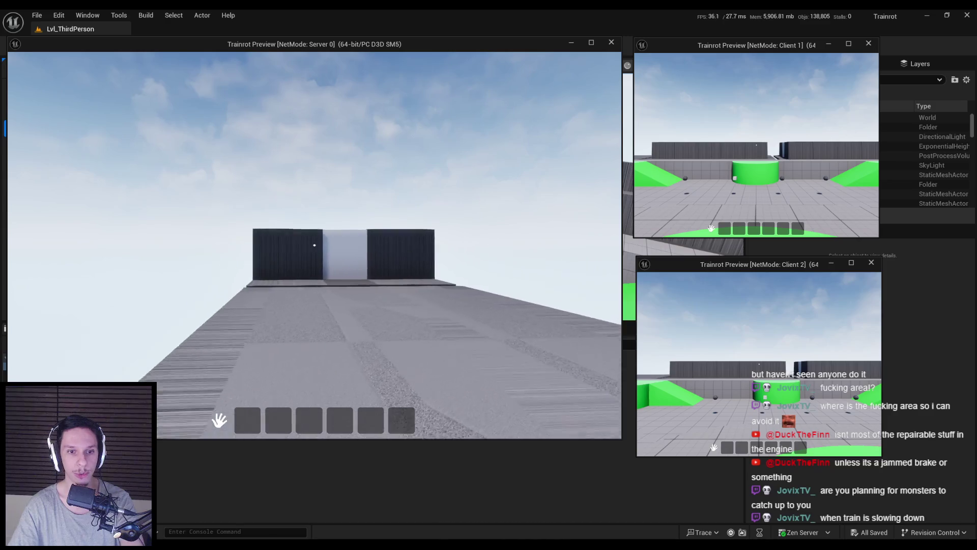
Step: Walk the server character through the walled corridor to the white block
{"action": "key", "text": "w"}
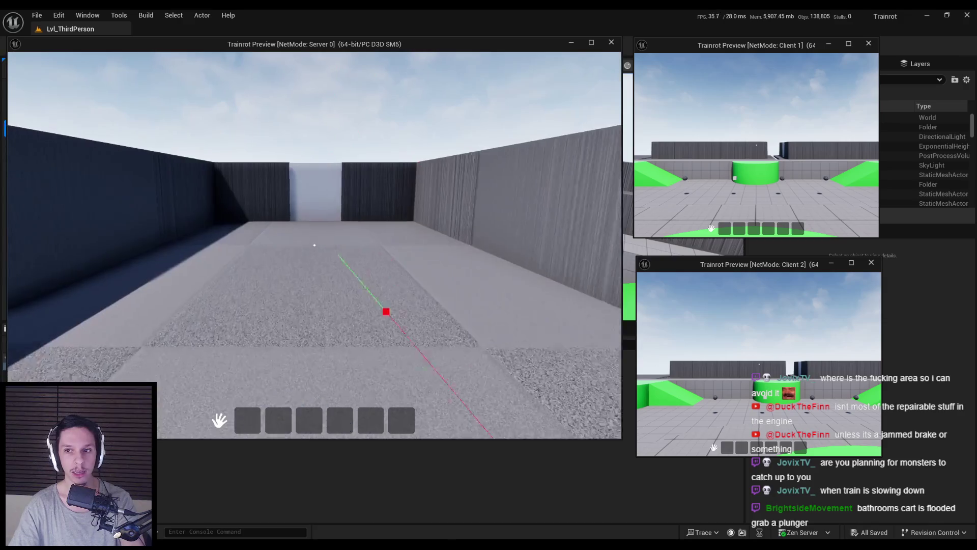
{"action": "key", "text": "w"}
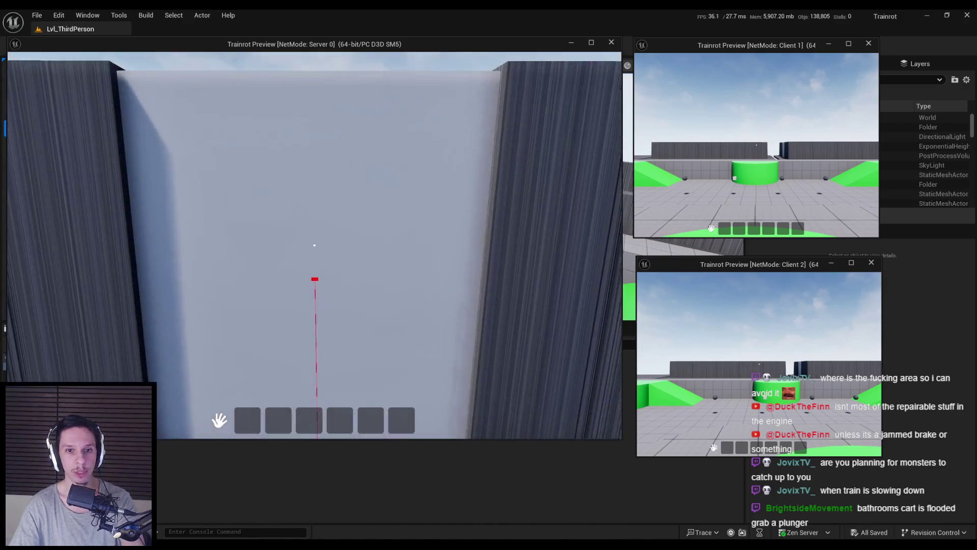
{"action": "key", "text": "w"}
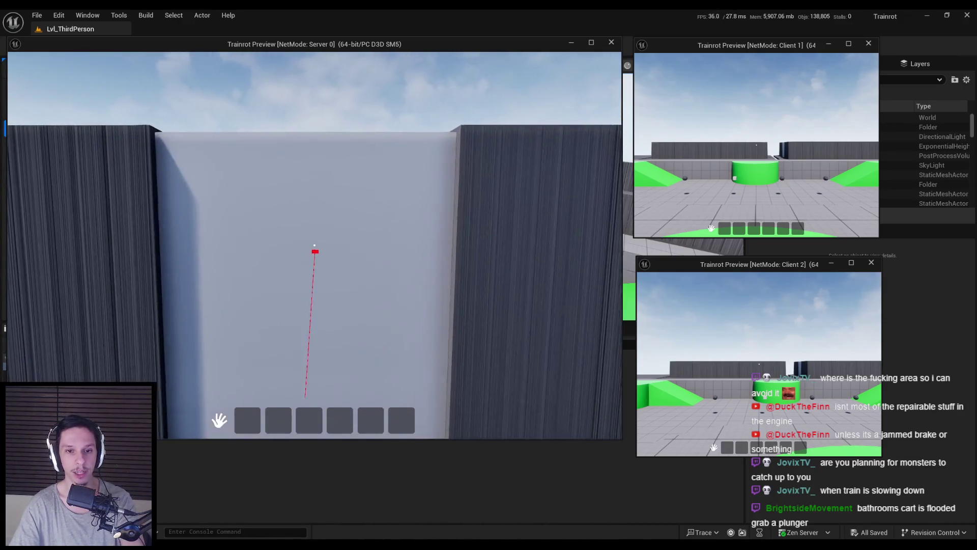
{"action": "key", "text": "w"}
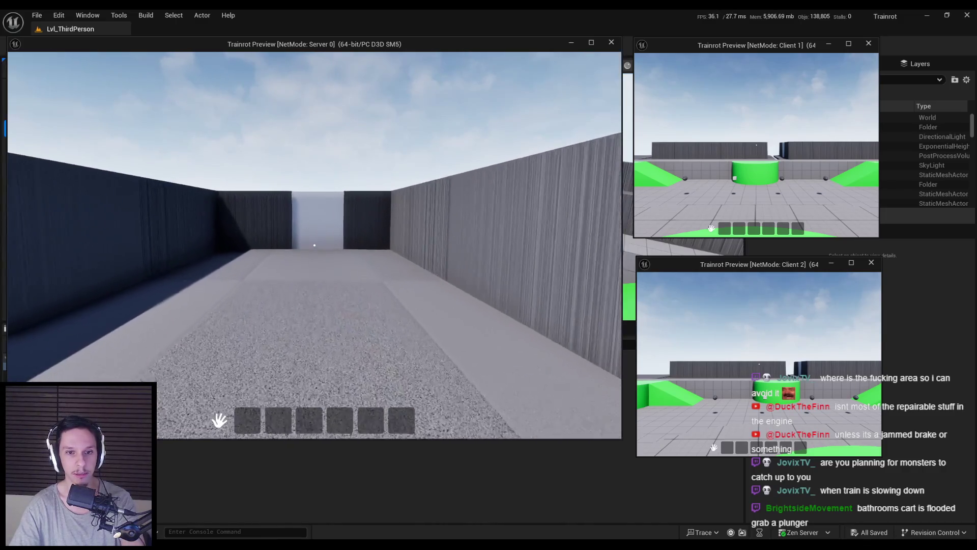
{"action": "key", "text": "w"}
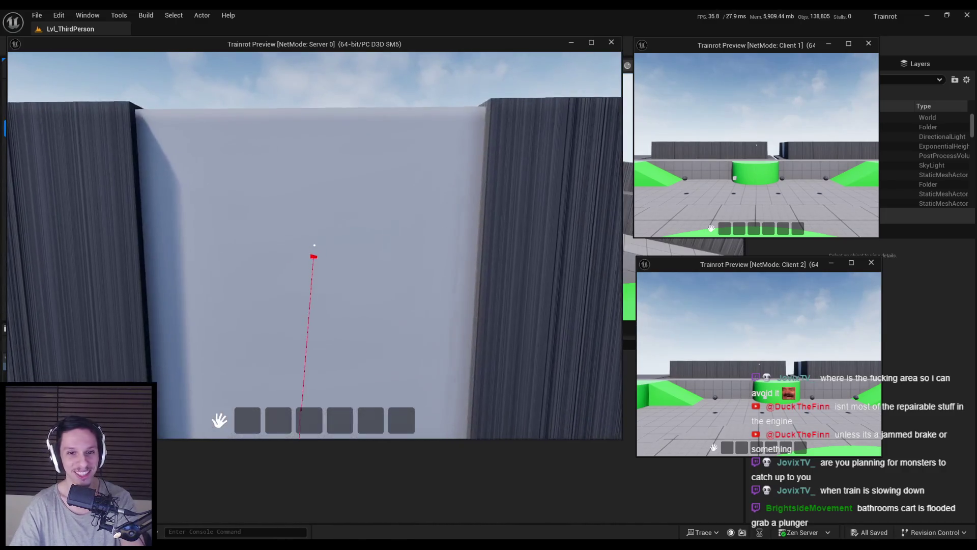
Step: Head back through the corridor into the maze past the platform, then end the preview
{"action": "key", "text": "s"}
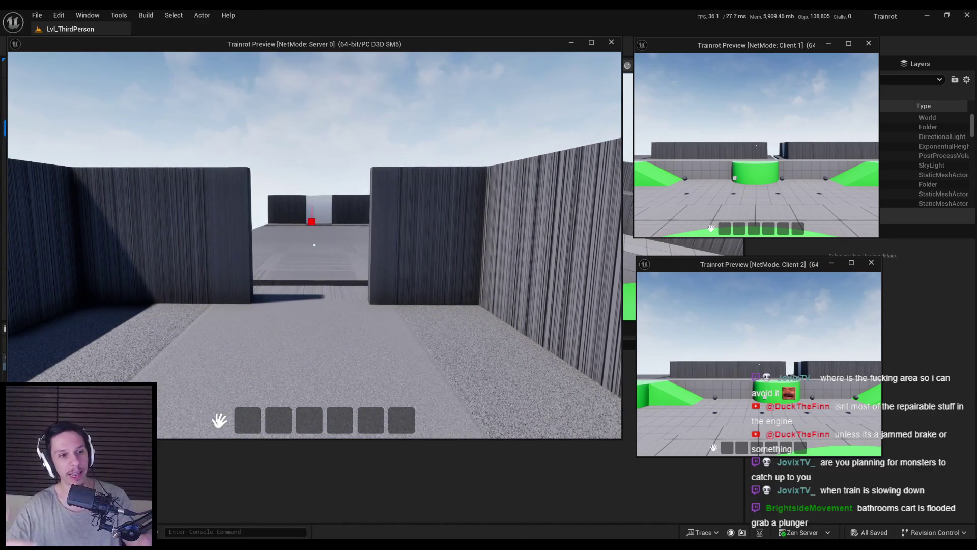
{"action": "key", "text": "w"}
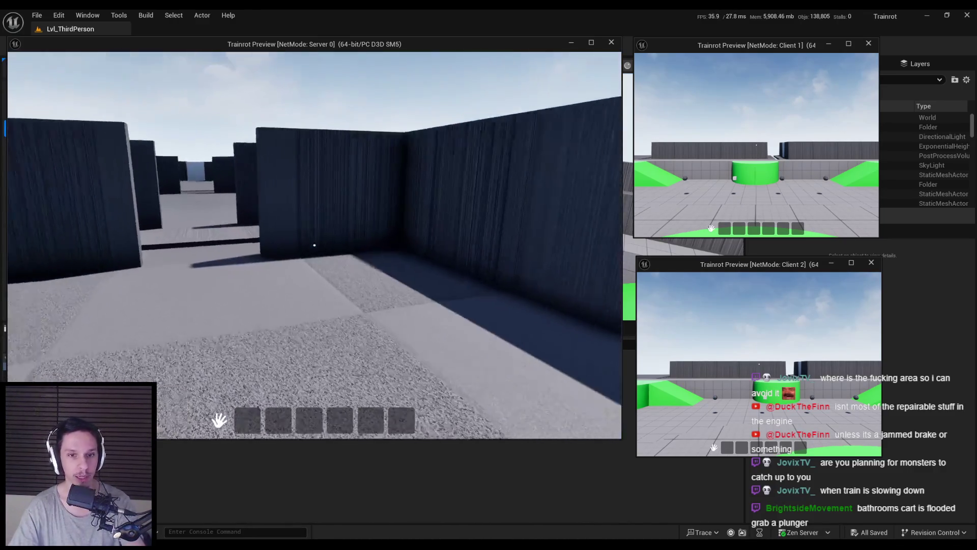
{"action": "key", "text": "w"}
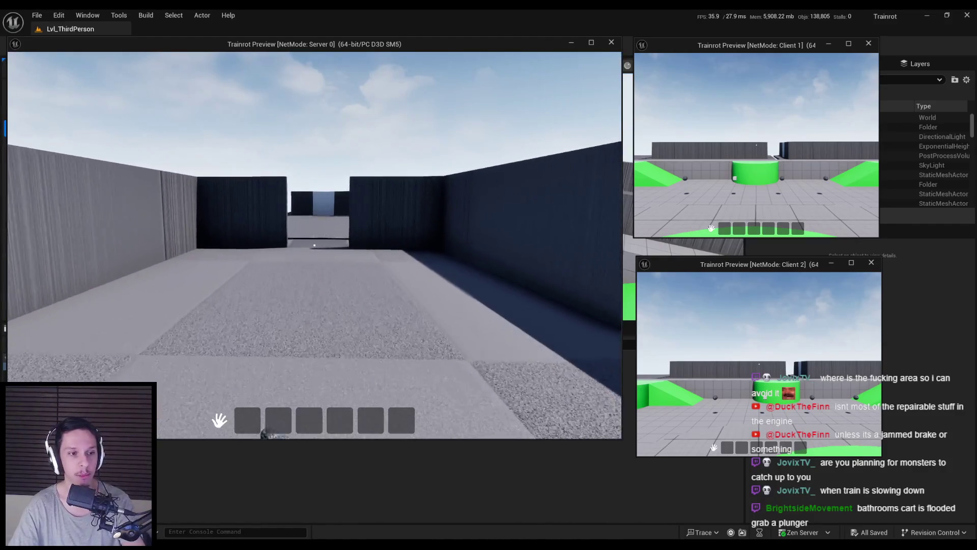
{"action": "key", "text": "w"}
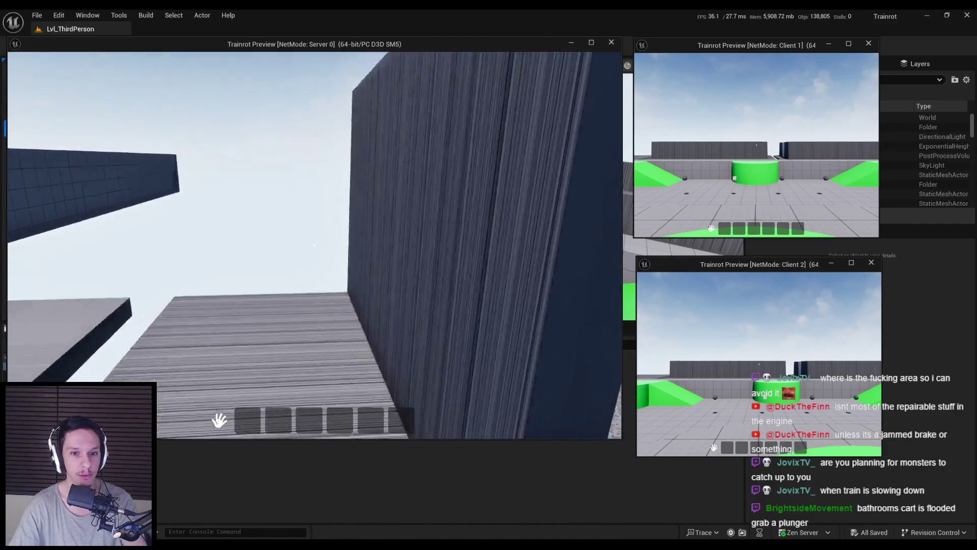
{"action": "key", "text": "w"}
{"action": "key", "text": "Escape"}
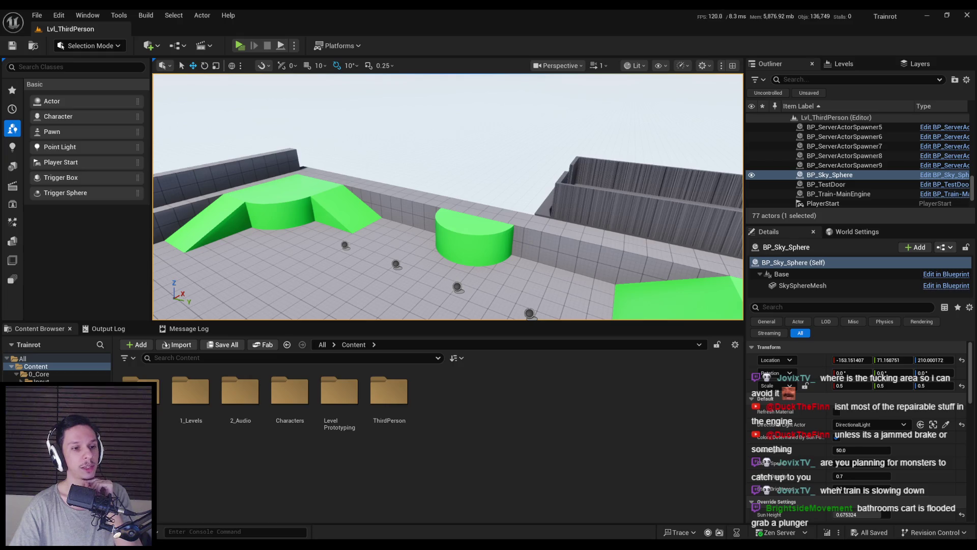
Step: Fly the viewport across the green ramps to the grey box room, then return to Notion
{"action": "left_click_drag", "start_coordinate": [330, 245], "coordinate": [311, 251]}
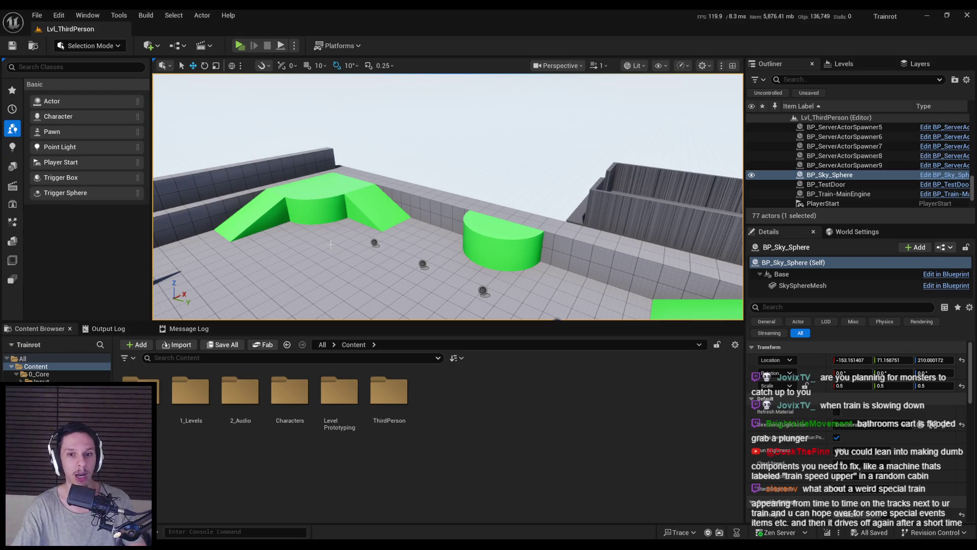
{"action": "scroll", "coordinate": [331, 244], "scroll_direction": "up", "scroll_amount": 5}
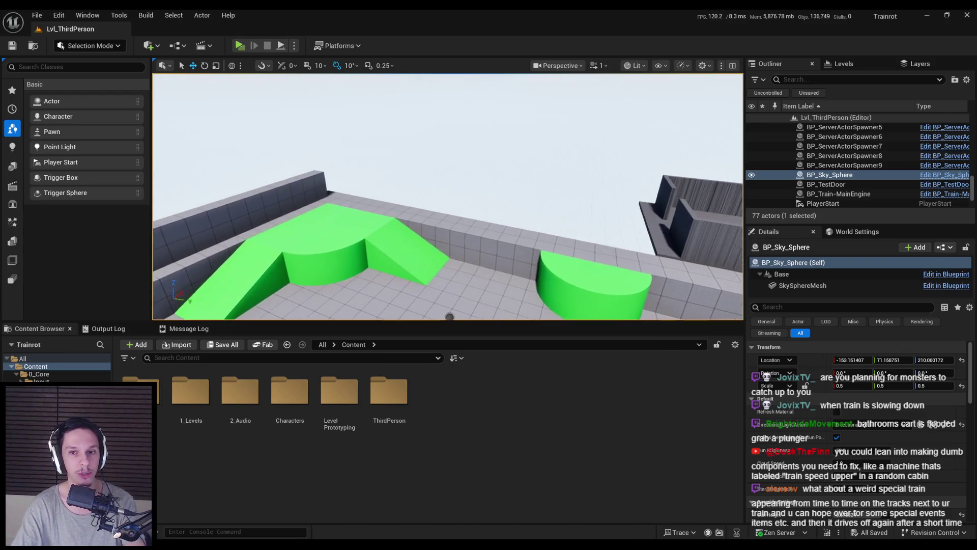
{"action": "scroll", "coordinate": [372, 249], "scroll_direction": "down", "scroll_amount": 6}
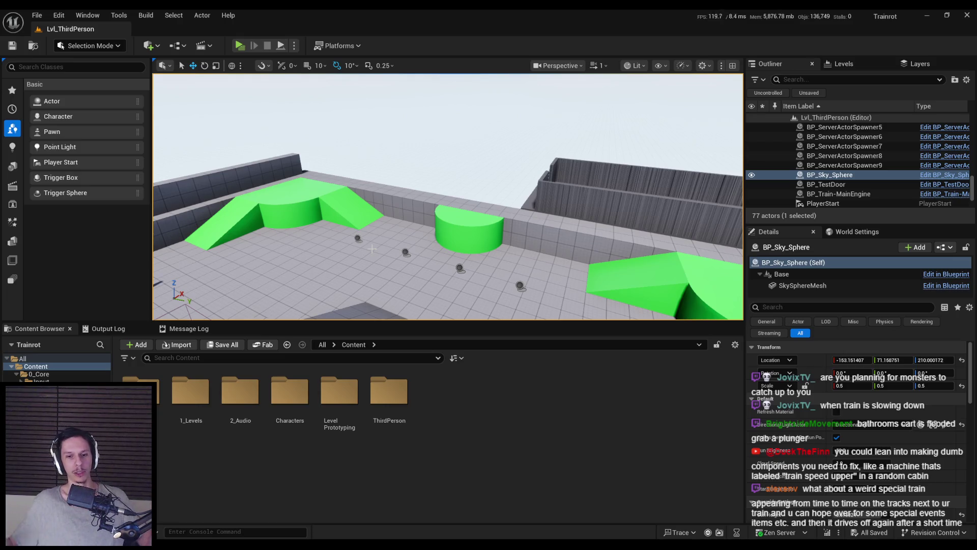
{"action": "mouse_move", "coordinate": [372, 248]}
{"action": "left_mouse_down"}
{"action": "mouse_move", "coordinate": [394, 219]}
{"action": "mouse_move", "coordinate": [395, 250]}
{"action": "mouse_move", "coordinate": [194, 130]}
{"action": "mouse_move", "coordinate": [132, 133]}
{"action": "mouse_move", "coordinate": [214, 137]}
{"action": "mouse_move", "coordinate": [153, 141]}
{"action": "mouse_move", "coordinate": [194, 144]}
{"action": "mouse_move", "coordinate": [405, 245]}
{"action": "left_mouse_up"}
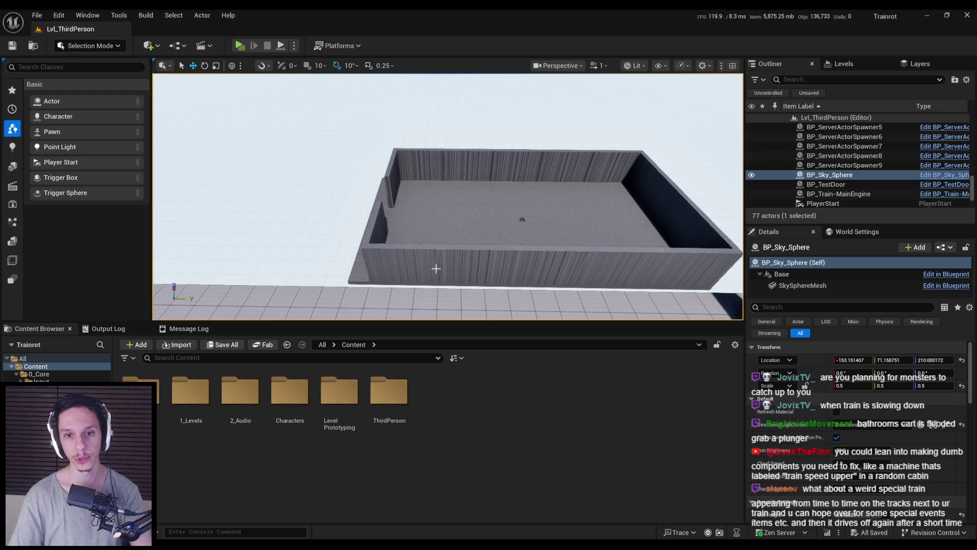
{"action": "scroll", "coordinate": [436, 267], "scroll_direction": "down", "scroll_amount": 5}
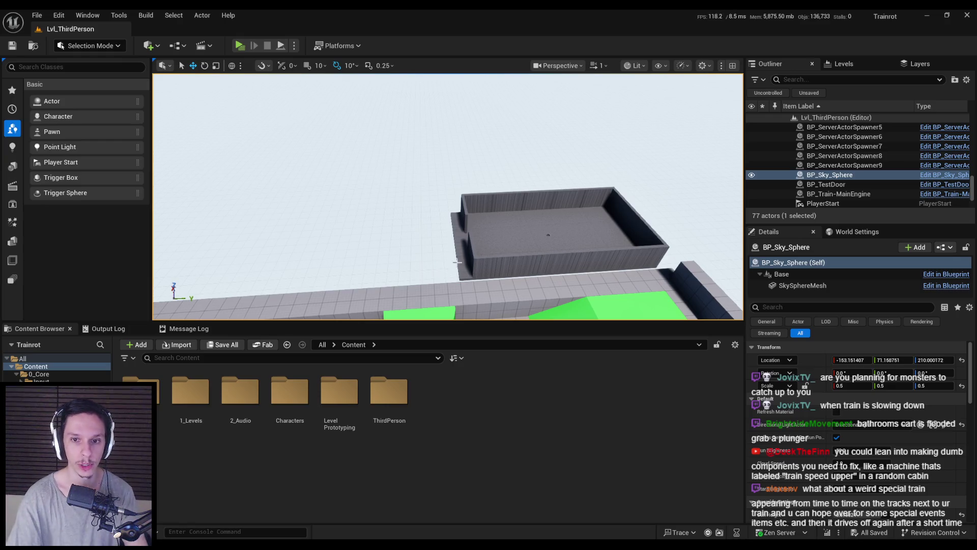
{"action": "mouse_move", "coordinate": [436, 267]}
{"action": "left_mouse_down"}
{"action": "mouse_move", "coordinate": [389, 224]}
{"action": "mouse_move", "coordinate": [543, 263]}
{"action": "left_mouse_up"}
{"action": "left_click", "coordinate": [462, 474]}
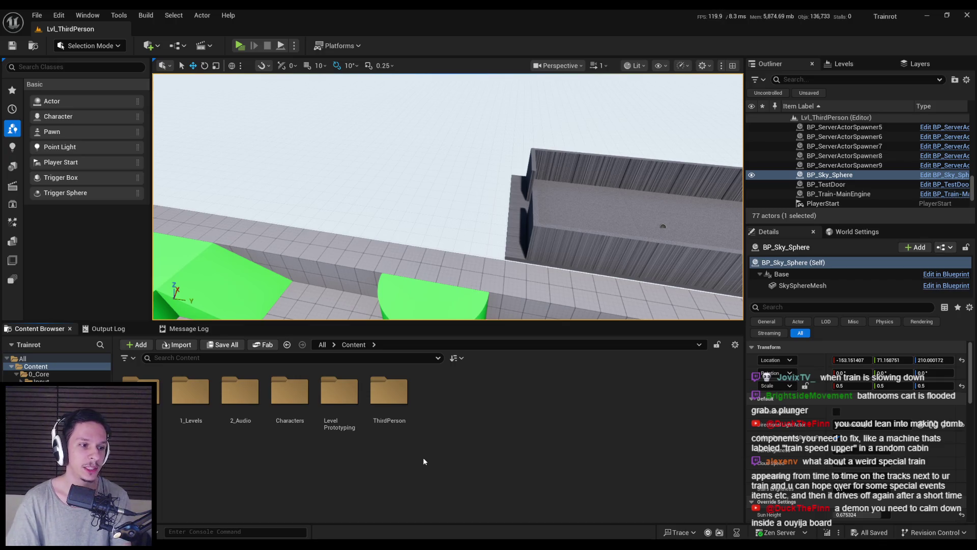
{"action": "key", "text": "alt+Tab"}
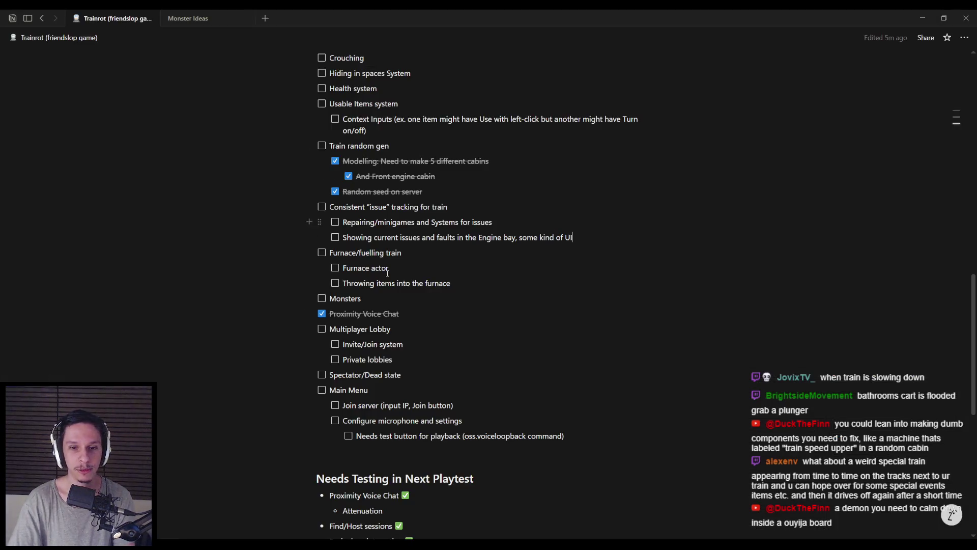
Step: Scroll up through the Trainrot task list toward the Monster Ideas tab
{"action": "scroll", "coordinate": [239, 253], "scroll_direction": "up", "scroll_amount": 5}
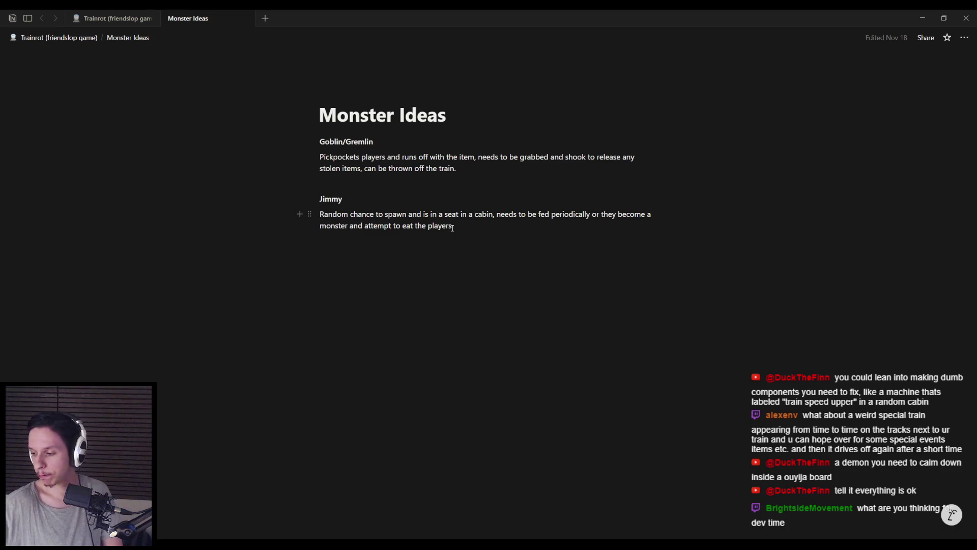
Step: Return to the Trainrot (friendslop game) task list, then switch to the Unreal Engine editor
{"action": "left_click", "coordinate": [112, 18]}
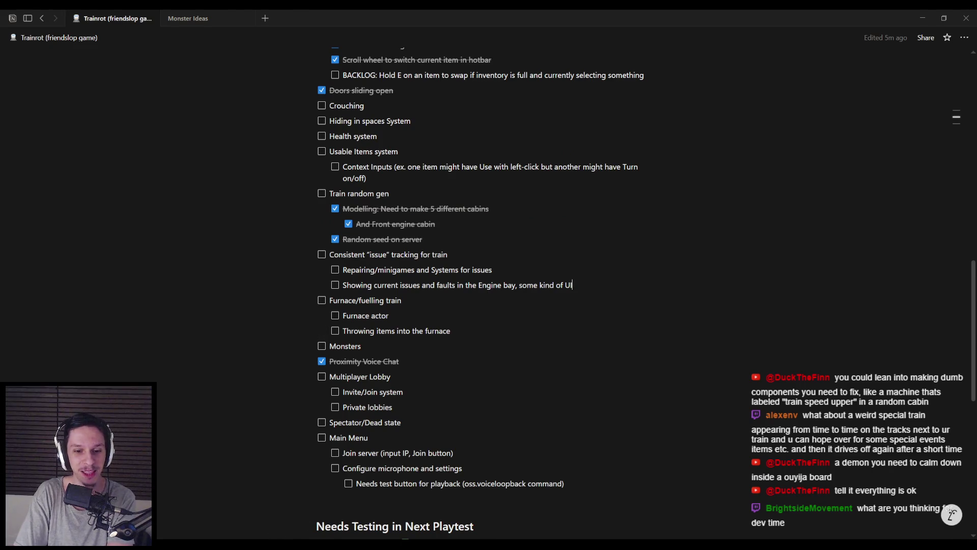
{"action": "key", "text": "alt+Tab"}
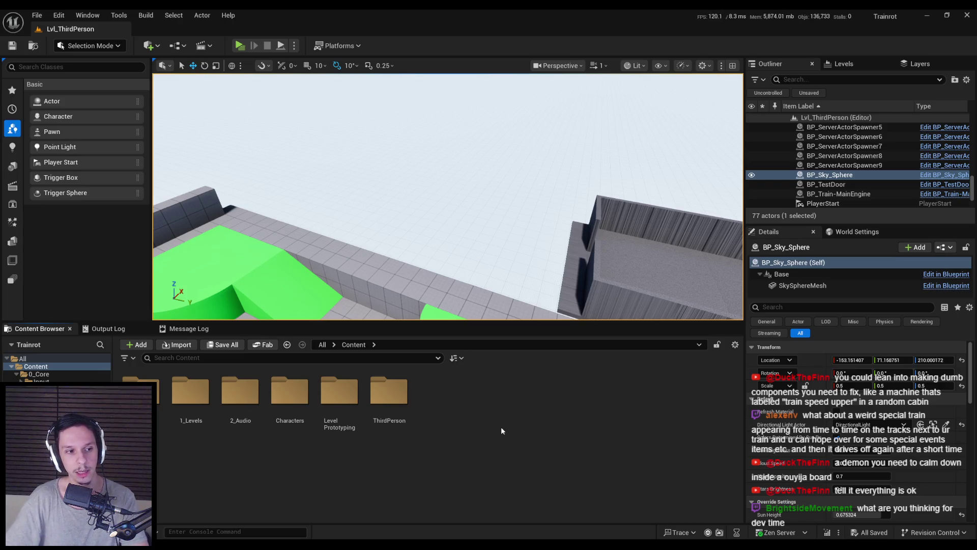
{"action": "scroll", "coordinate": [448, 197], "scroll_direction": "down", "scroll_amount": 3}
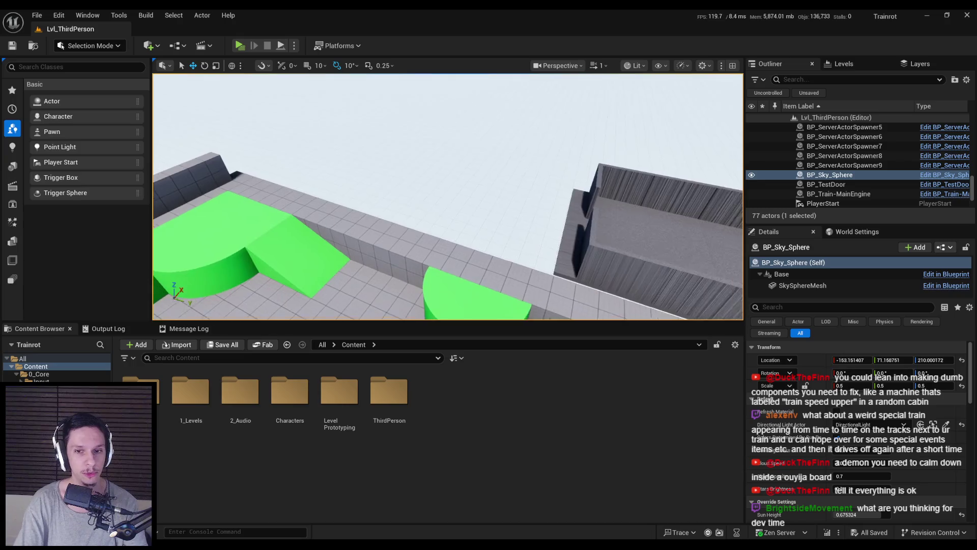
{"action": "scroll", "coordinate": [448, 197], "scroll_direction": "up", "scroll_amount": 2}
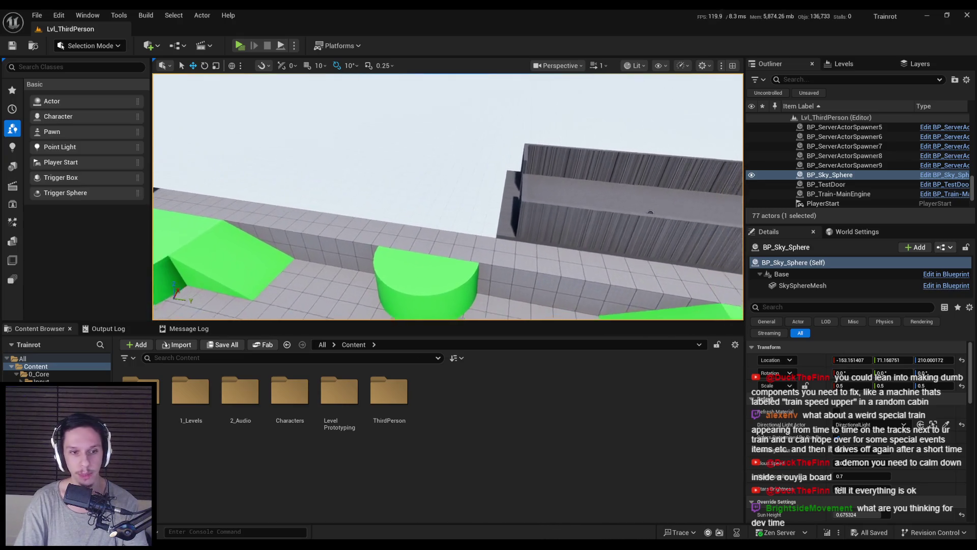
{"action": "left_click_drag", "start_coordinate": [373, 226], "coordinate": [373, 223]}
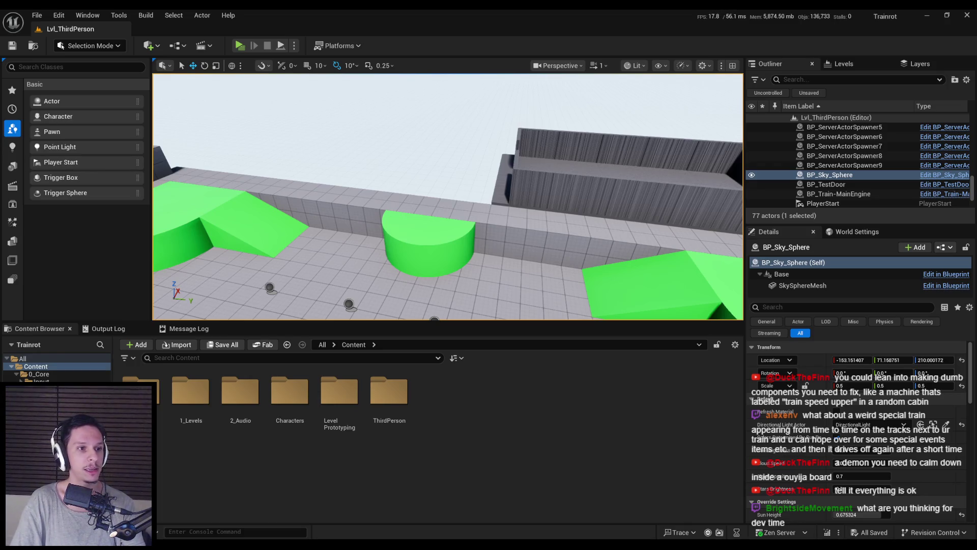
{"action": "left_click_drag", "start_coordinate": [359, 204], "coordinate": [359, 199]}
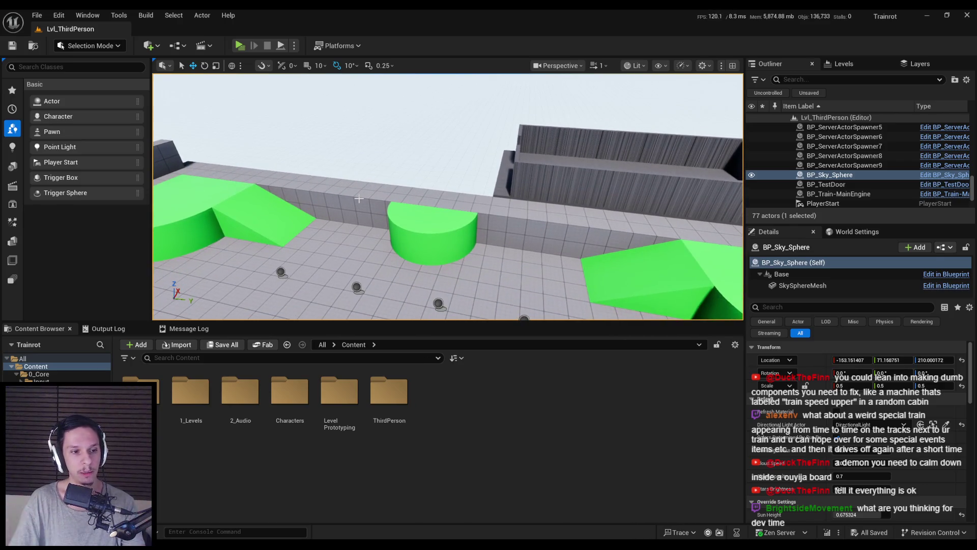
Step: Start a 3-player Listen Server preview and walk the server character up the green ramp, through the corridors, to the ledge
{"action": "left_click", "coordinate": [239, 46]}
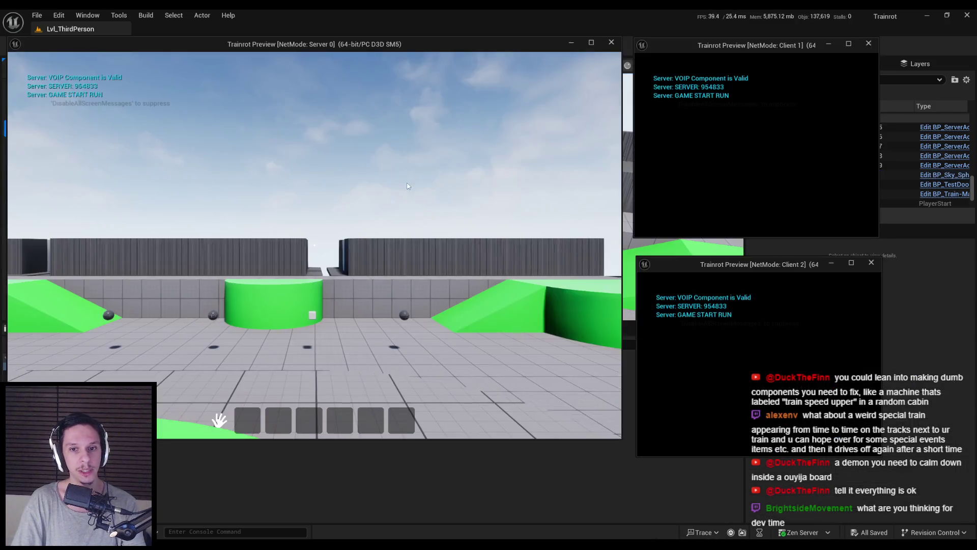
{"action": "left_click", "coordinate": [429, 210]}
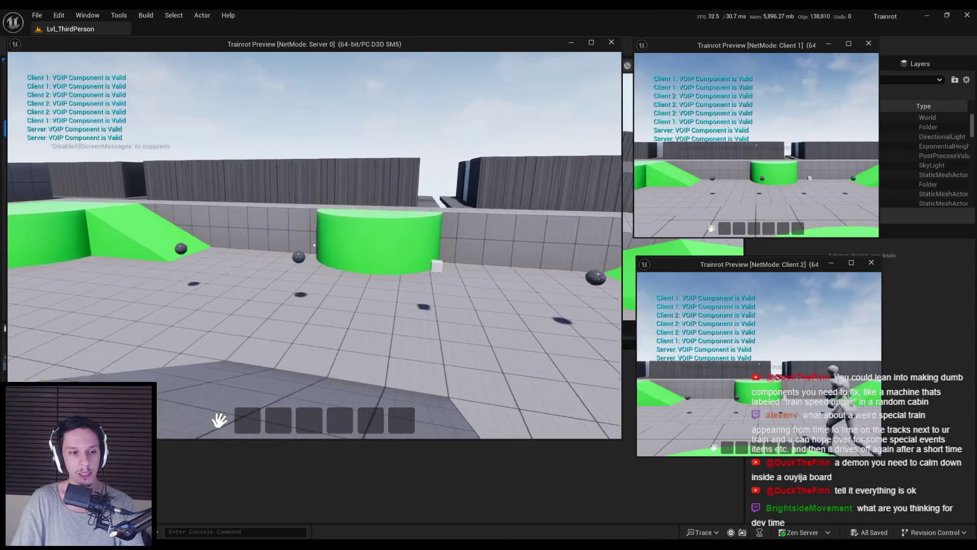
{"action": "key", "text": "w"}
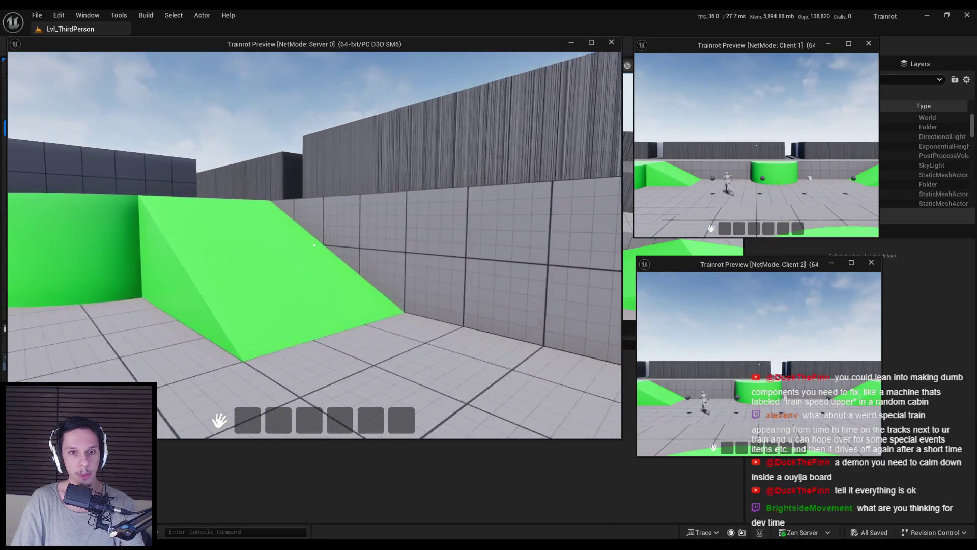
{"action": "key", "text": "w"}
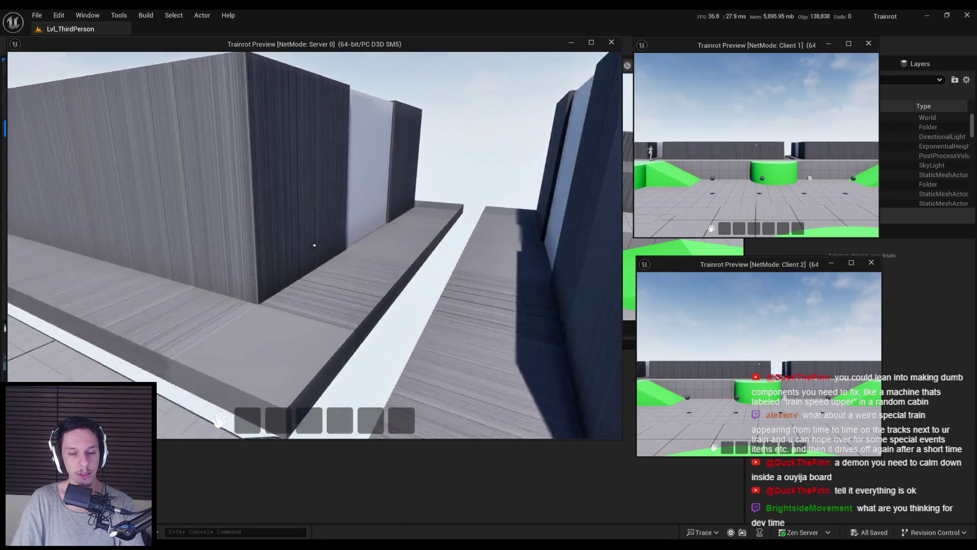
{"action": "key", "text": "w"}
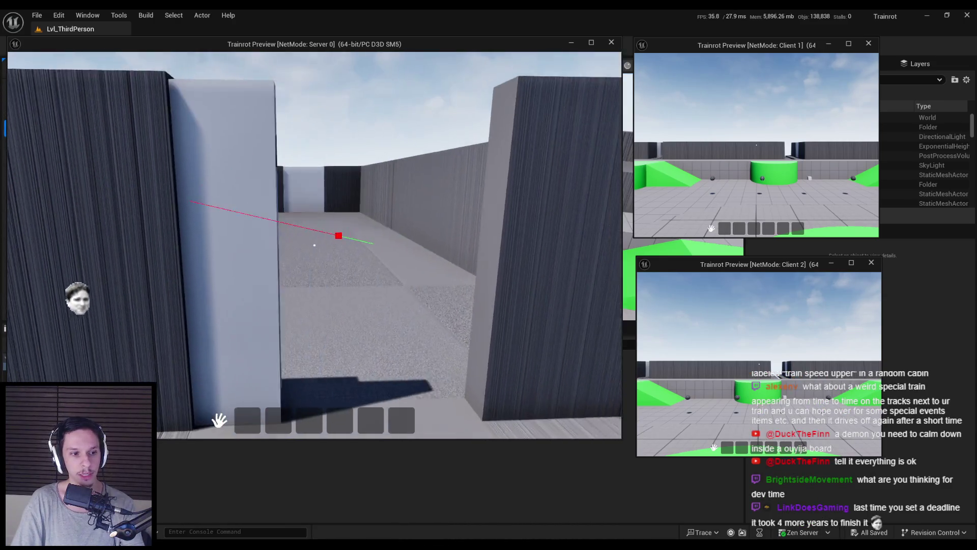
{"action": "key", "text": "w"}
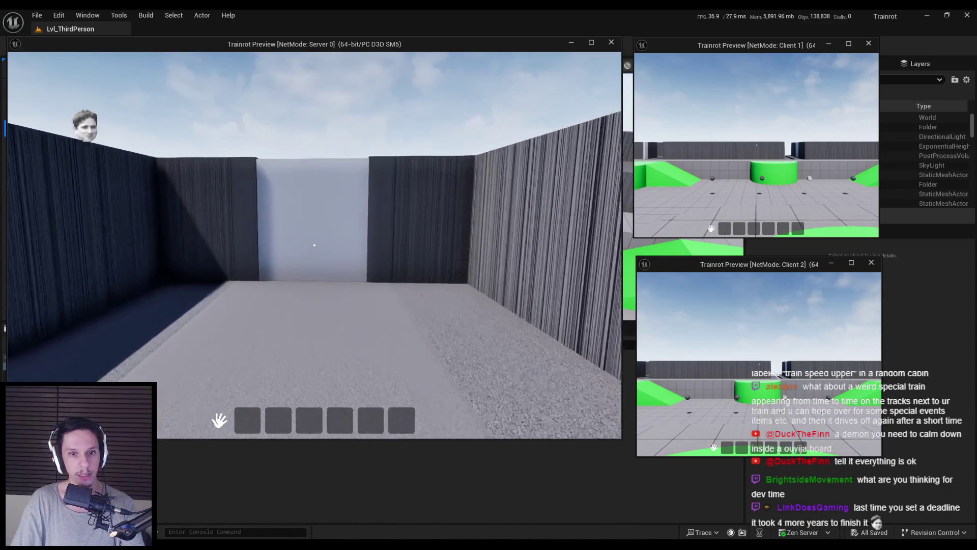
{"action": "key", "text": "w"}
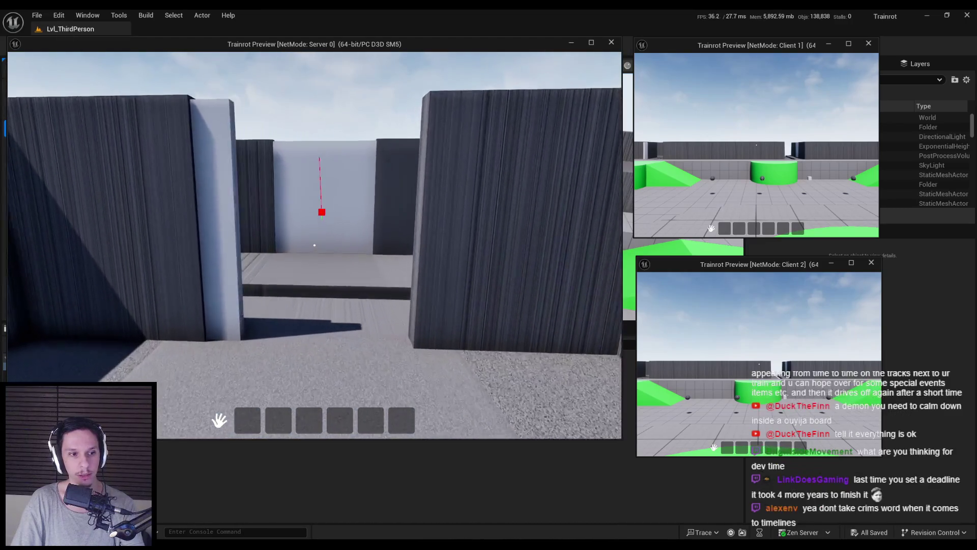
{"action": "key", "text": "w"}
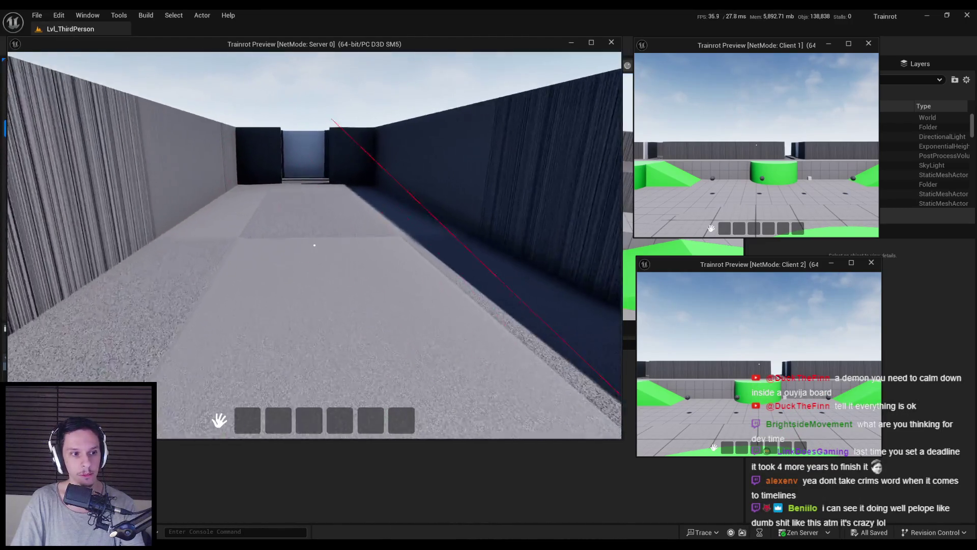
{"action": "key", "text": "w"}
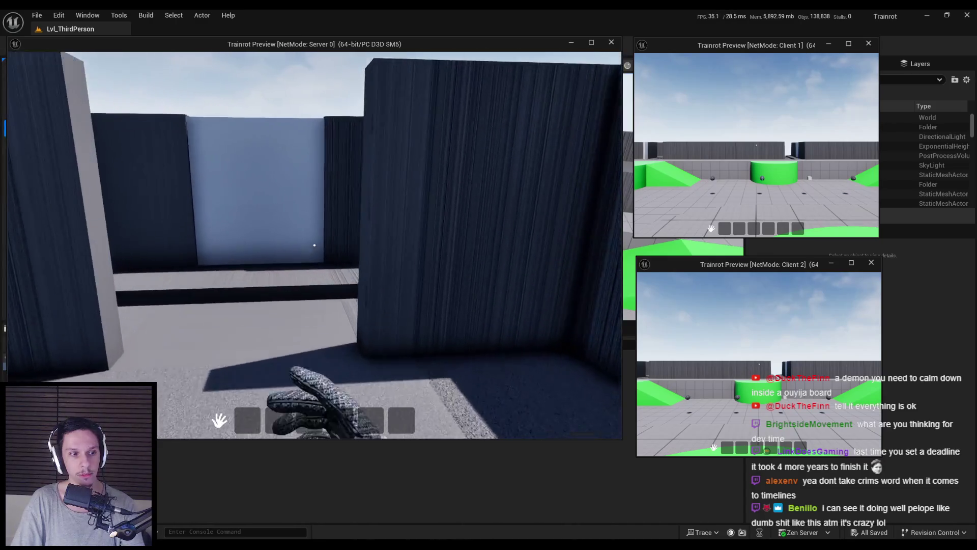
{"action": "key", "text": "w"}
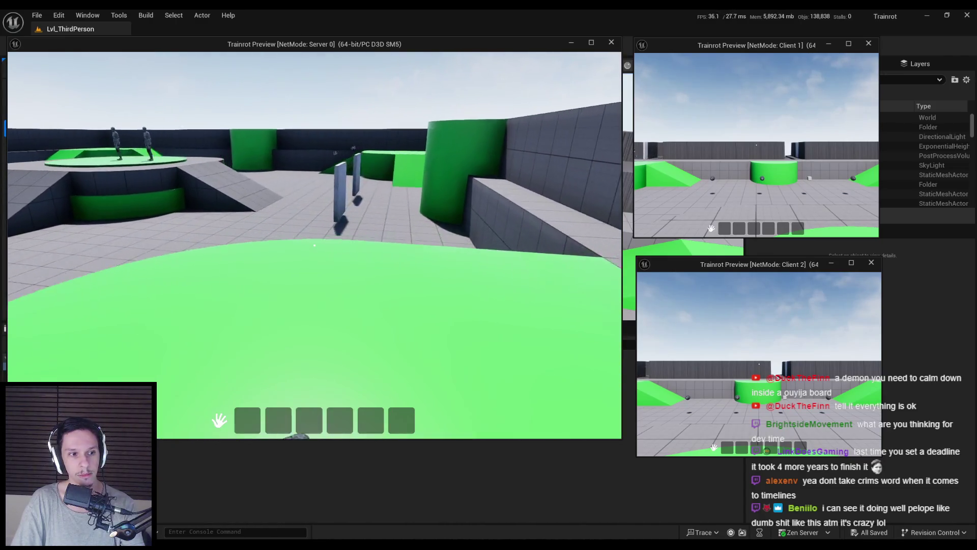
{"action": "key", "text": "w"}
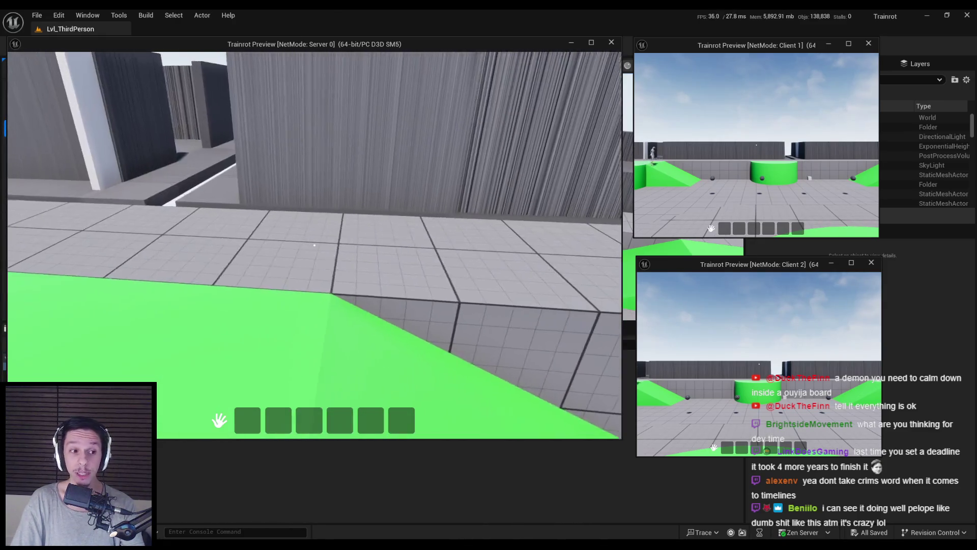
Step: Stop the multiplayer preview and switch back to the Notion task list
{"action": "left_click", "coordinate": [8, 280]}
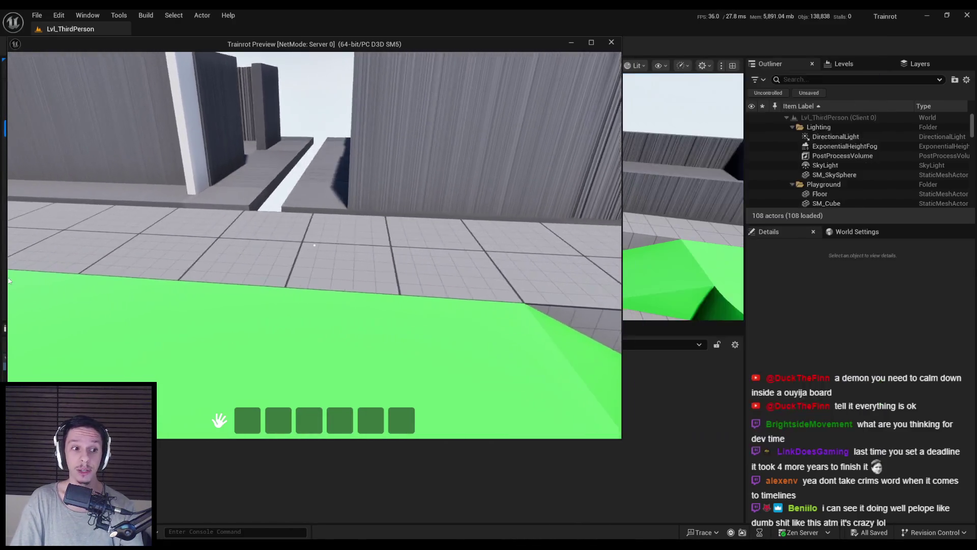
{"action": "key", "text": "Escape"}
{"action": "key", "text": "alt+Tab"}
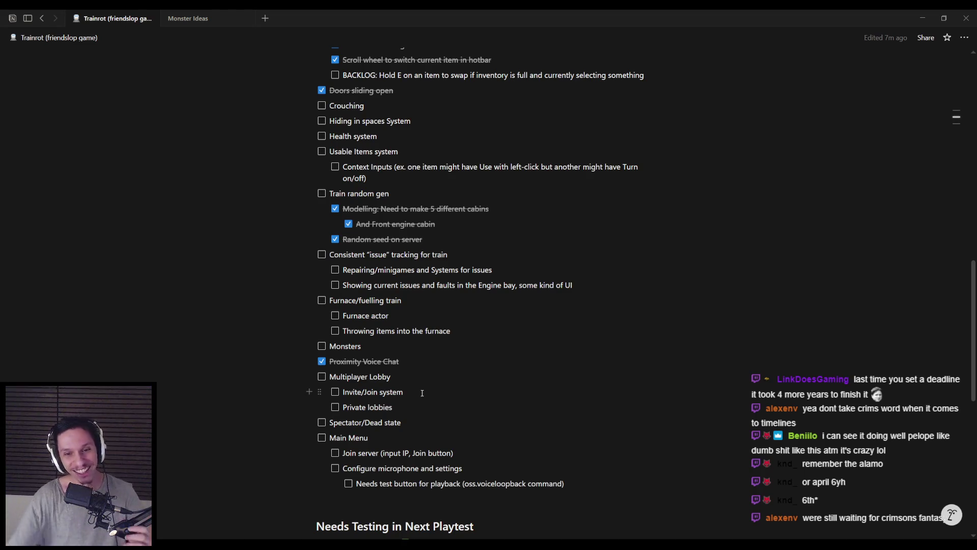
Step: Uncheck the Proximity Voice Chat to-do in the Trainrot list
{"action": "left_click", "coordinate": [390, 349]}
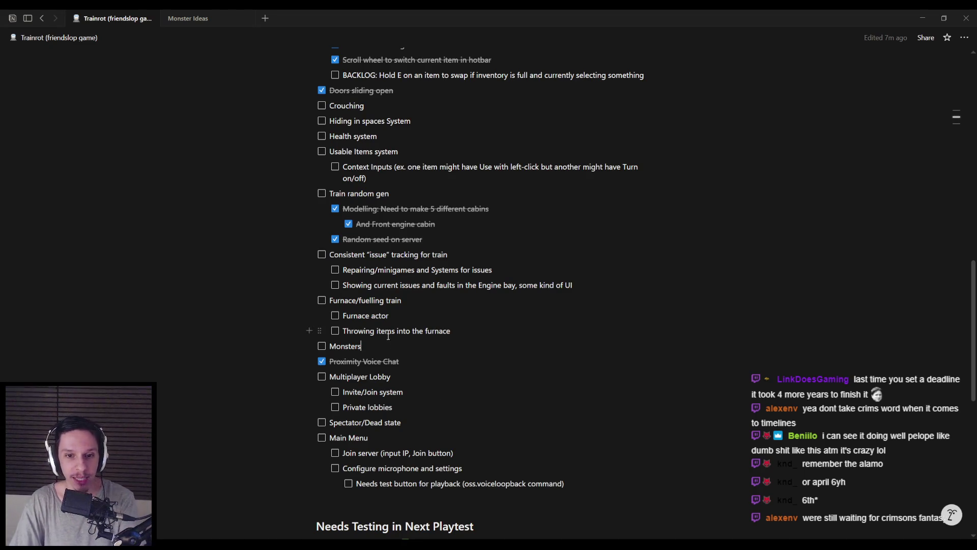
{"action": "scroll", "coordinate": [388, 336], "scroll_direction": "up", "scroll_amount": 3}
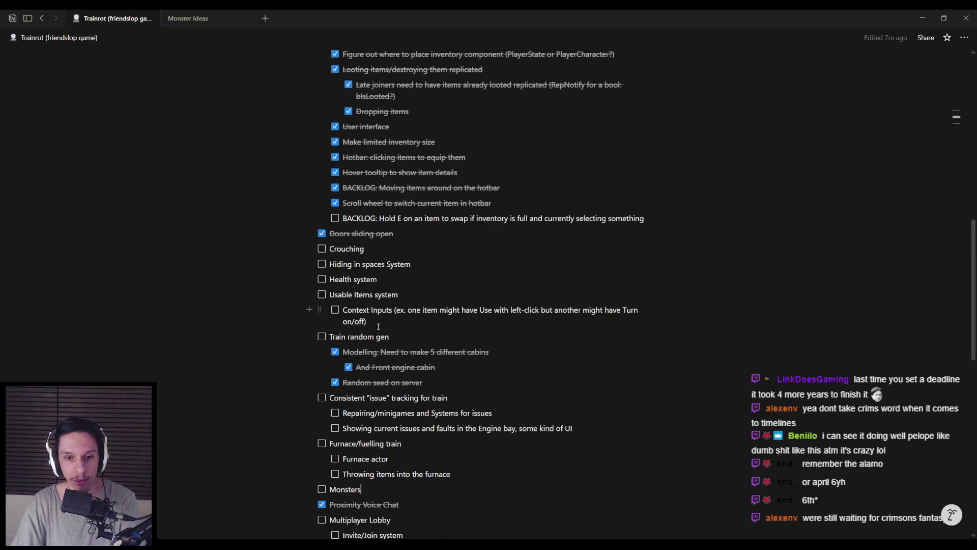
{"action": "scroll", "coordinate": [378, 326], "scroll_direction": "up", "scroll_amount": 2}
{"action": "scroll", "coordinate": [338, 340], "scroll_direction": "down", "scroll_amount": 1}
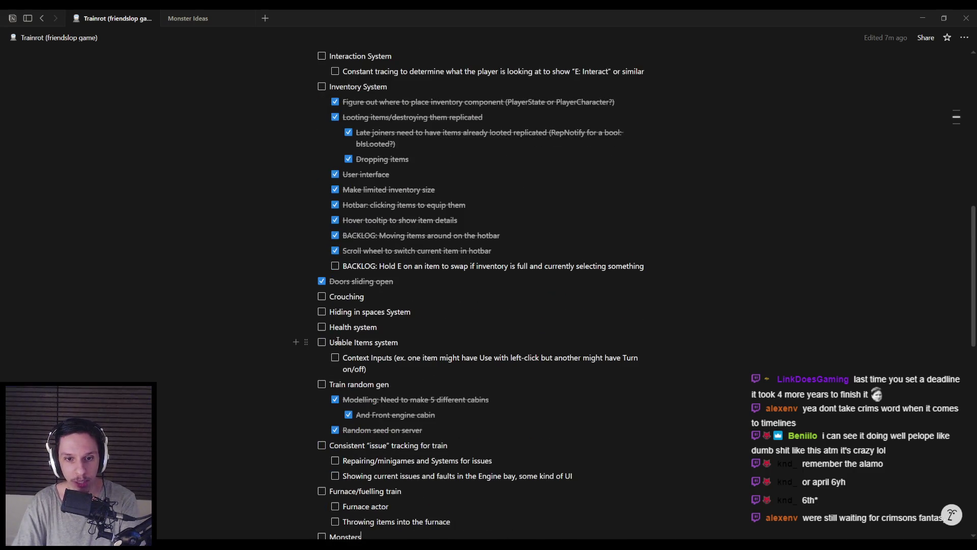
{"action": "scroll", "coordinate": [337, 340], "scroll_direction": "down", "scroll_amount": 3}
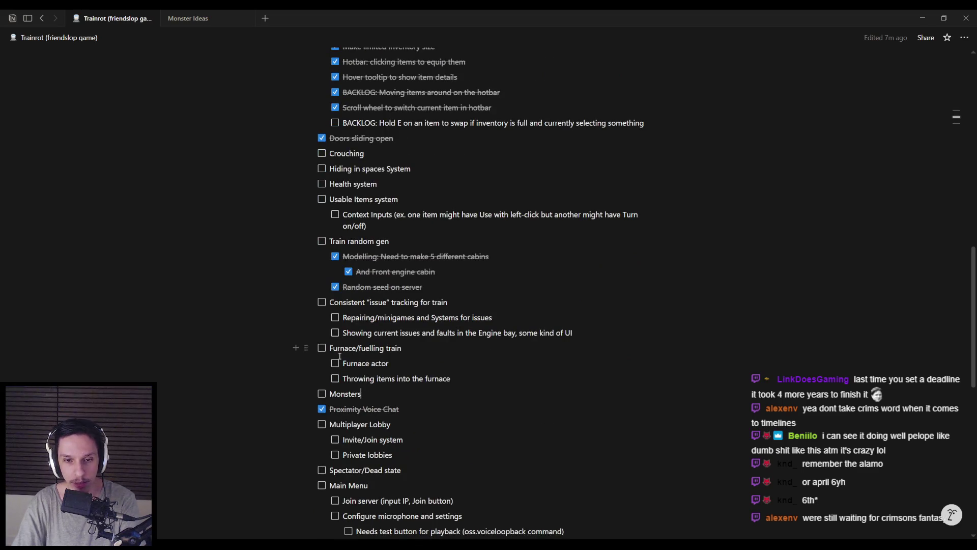
{"action": "scroll", "coordinate": [339, 348], "scroll_direction": "down", "scroll_amount": 1}
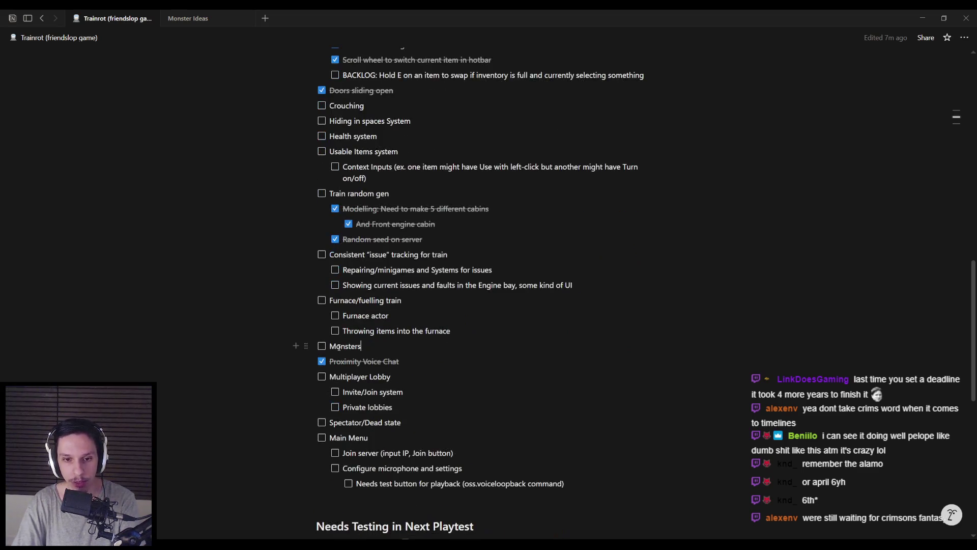
{"action": "scroll", "coordinate": [339, 346], "scroll_direction": "down", "scroll_amount": 1}
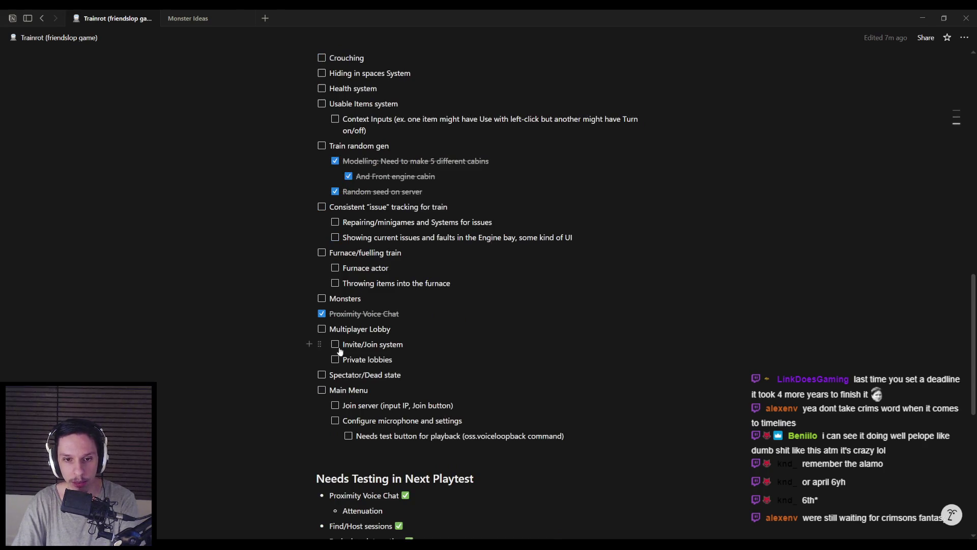
{"action": "left_click", "coordinate": [321, 313]}
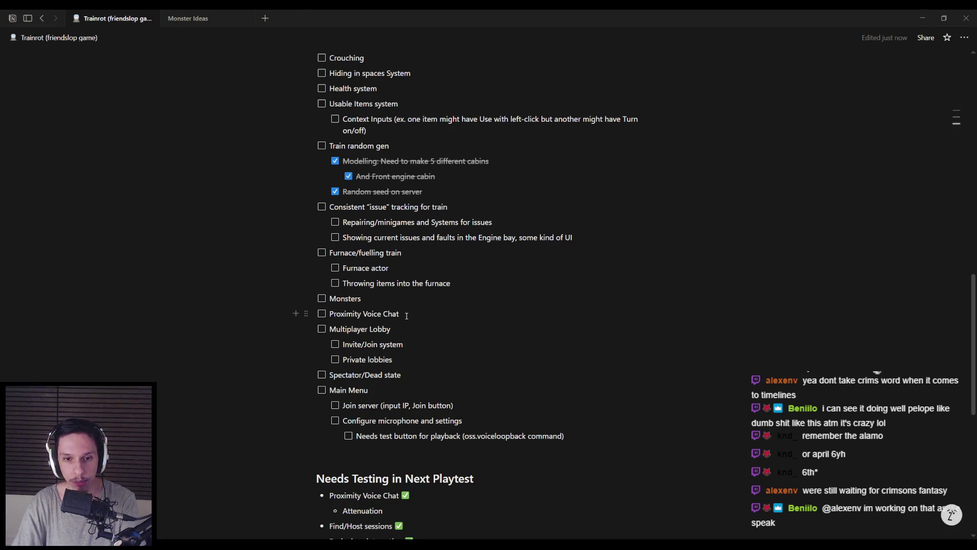
Step: Move the Proximity Voice Chat block below the Main Menu sub-items
{"action": "scroll", "coordinate": [385, 367], "scroll_direction": "down", "scroll_amount": 5}
{"action": "scroll", "coordinate": [359, 280], "scroll_direction": "up", "scroll_amount": 2}
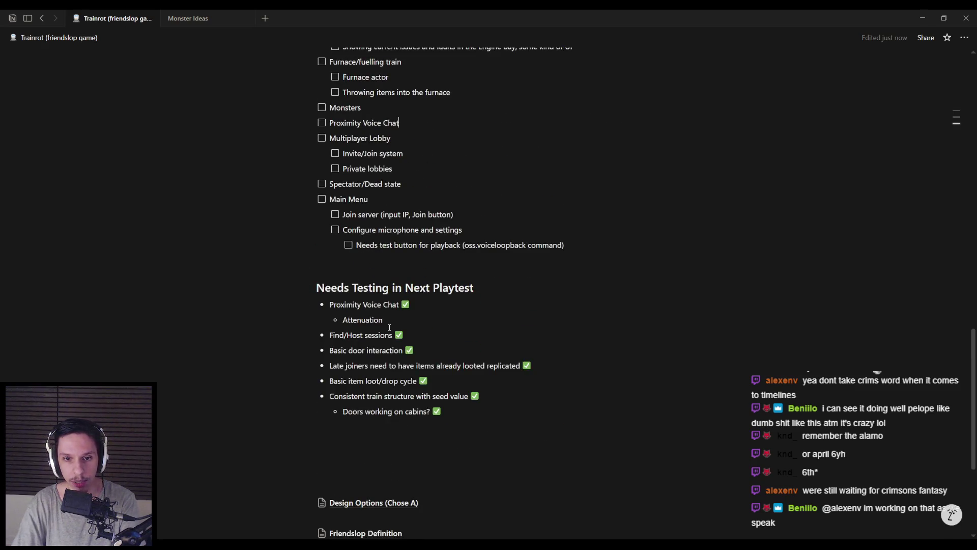
{"action": "scroll", "coordinate": [390, 328], "scroll_direction": "up", "scroll_amount": 2}
{"action": "scroll", "coordinate": [380, 243], "scroll_direction": "up", "scroll_amount": 1}
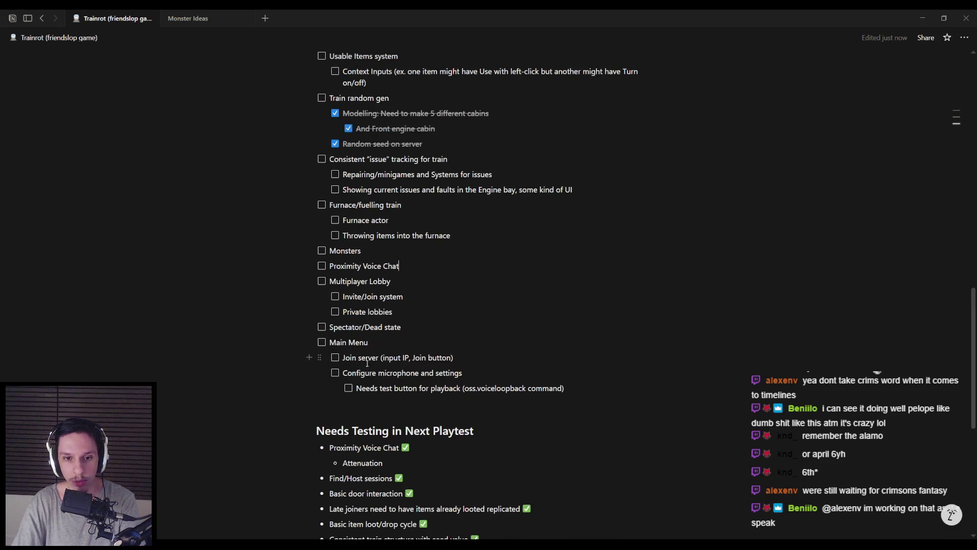
{"action": "left_click_drag", "start_coordinate": [306, 265], "coordinate": [307, 403]}
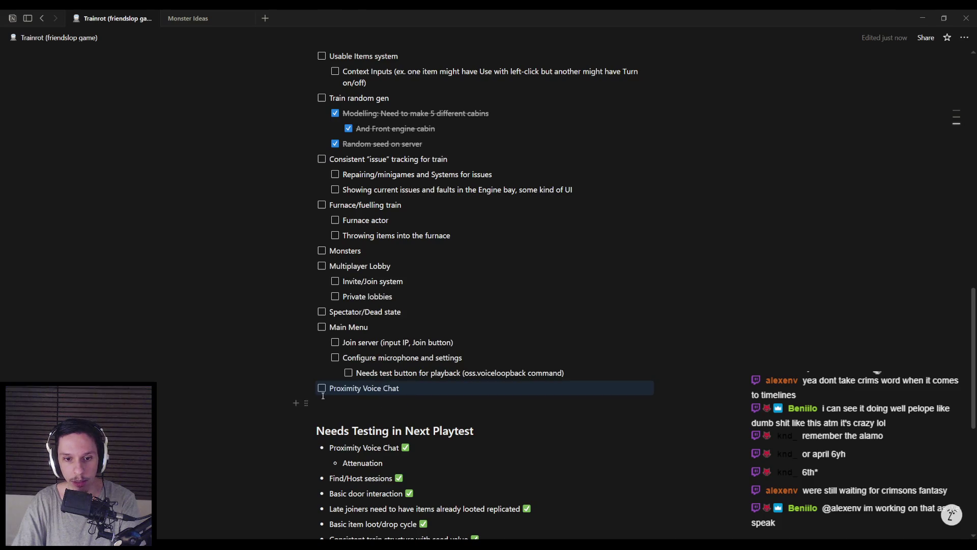
{"action": "scroll", "coordinate": [385, 373], "scroll_direction": "up", "scroll_amount": 1}
{"action": "scroll", "coordinate": [385, 373], "scroll_direction": "up", "scroll_amount": 1}
{"action": "scroll", "coordinate": [385, 373], "scroll_direction": "down", "scroll_amount": 1}
{"action": "scroll", "coordinate": [385, 373], "scroll_direction": "up", "scroll_amount": 1}
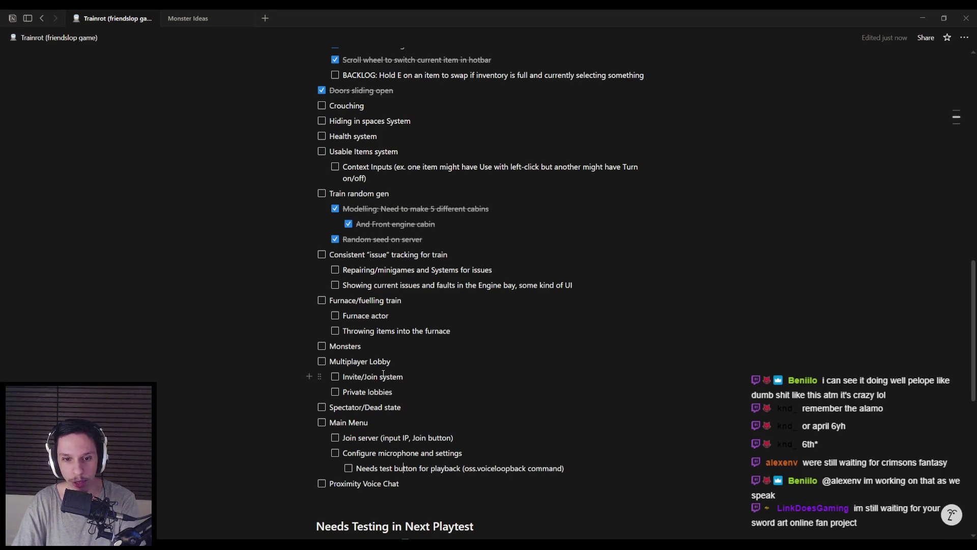
{"action": "scroll", "coordinate": [383, 374], "scroll_direction": "up", "scroll_amount": 2}
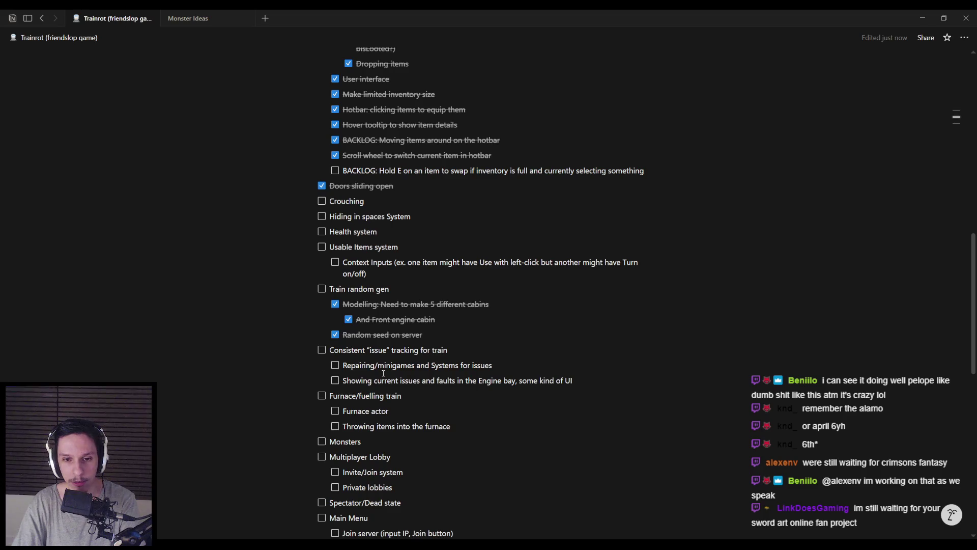
{"action": "scroll", "coordinate": [383, 373], "scroll_direction": "up", "scroll_amount": 4}
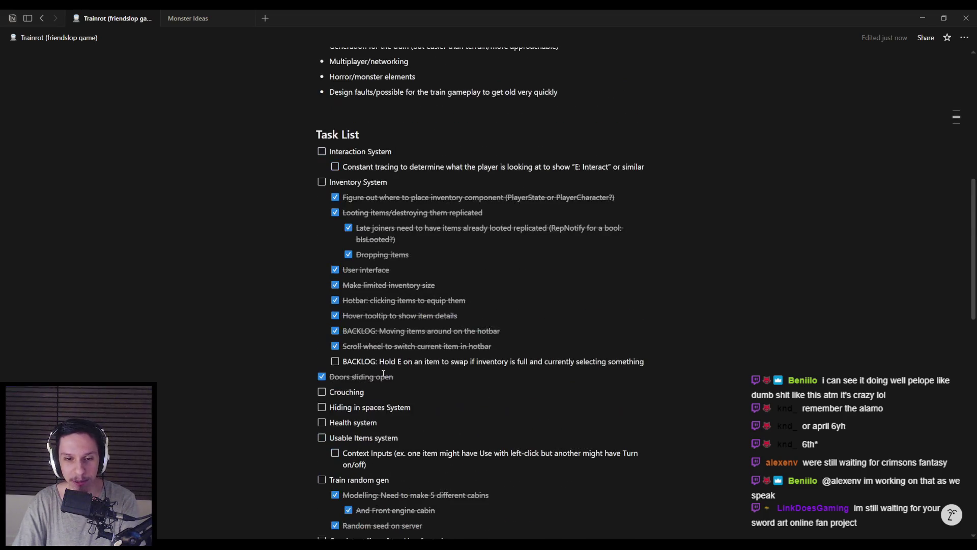
{"action": "scroll", "coordinate": [383, 373], "scroll_direction": "up", "scroll_amount": 2}
{"action": "scroll", "coordinate": [383, 373], "scroll_direction": "down", "scroll_amount": 3}
{"action": "scroll", "coordinate": [383, 373], "scroll_direction": "up", "scroll_amount": 4}
{"action": "scroll", "coordinate": [381, 367], "scroll_direction": "down", "scroll_amount": 2}
{"action": "scroll", "coordinate": [381, 366], "scroll_direction": "down", "scroll_amount": 2}
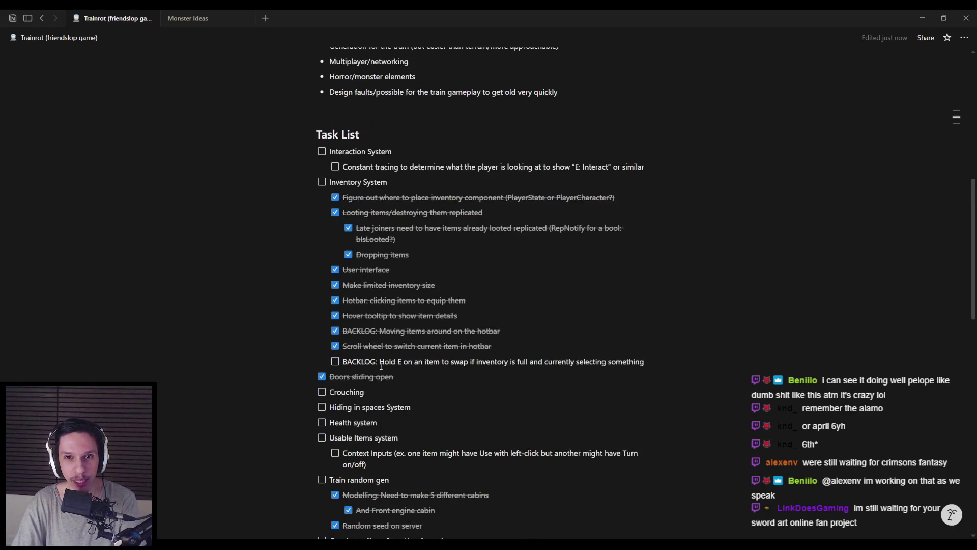
{"action": "scroll", "coordinate": [380, 365], "scroll_direction": "down", "scroll_amount": 4}
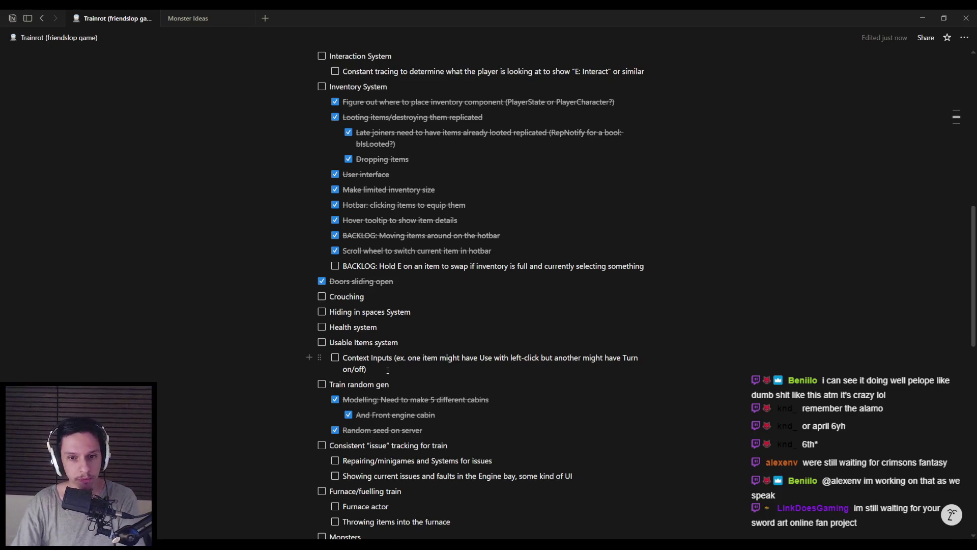
{"action": "scroll", "coordinate": [392, 389], "scroll_direction": "down", "scroll_amount": 3}
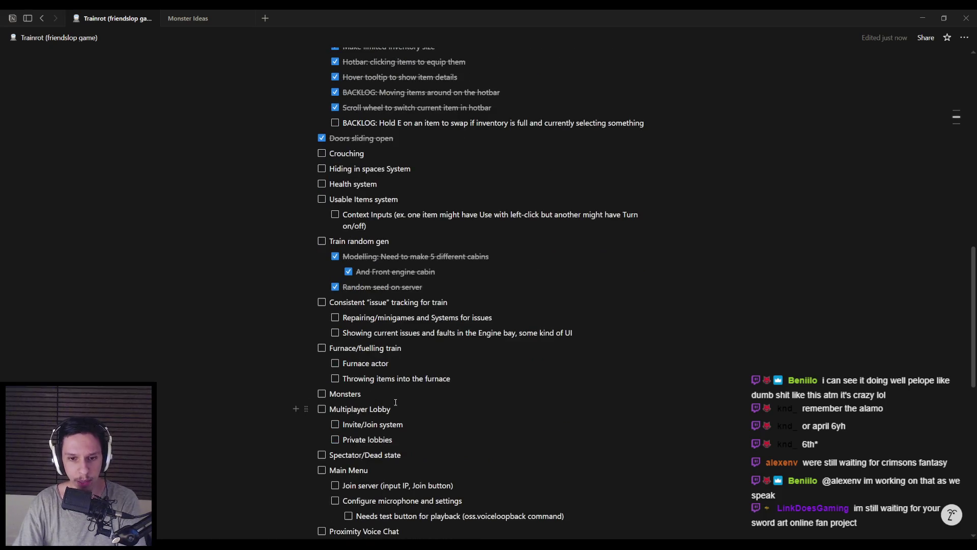
{"action": "scroll", "coordinate": [396, 402], "scroll_direction": "down", "scroll_amount": 1}
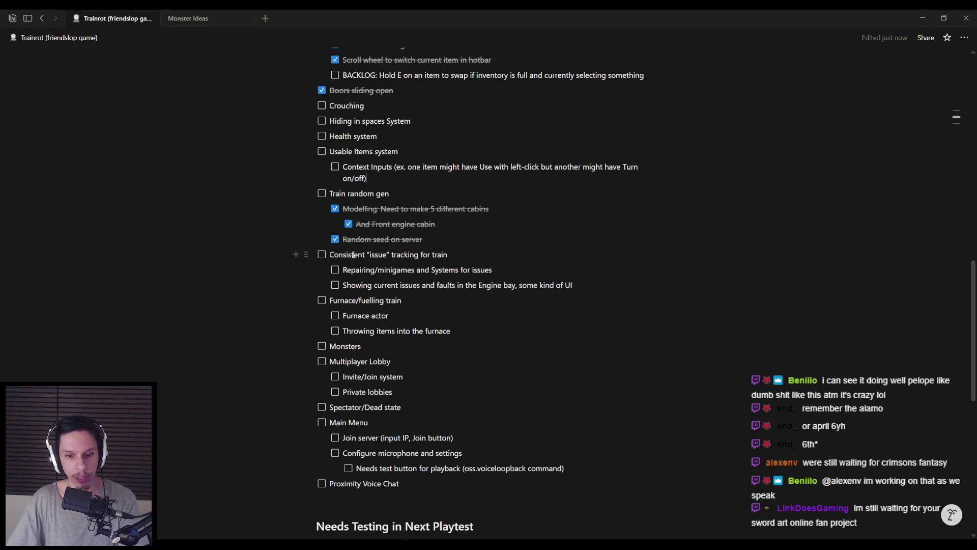
{"action": "scroll", "coordinate": [414, 350], "scroll_direction": "down", "scroll_amount": 1}
{"action": "scroll", "coordinate": [415, 350], "scroll_direction": "up", "scroll_amount": 1}
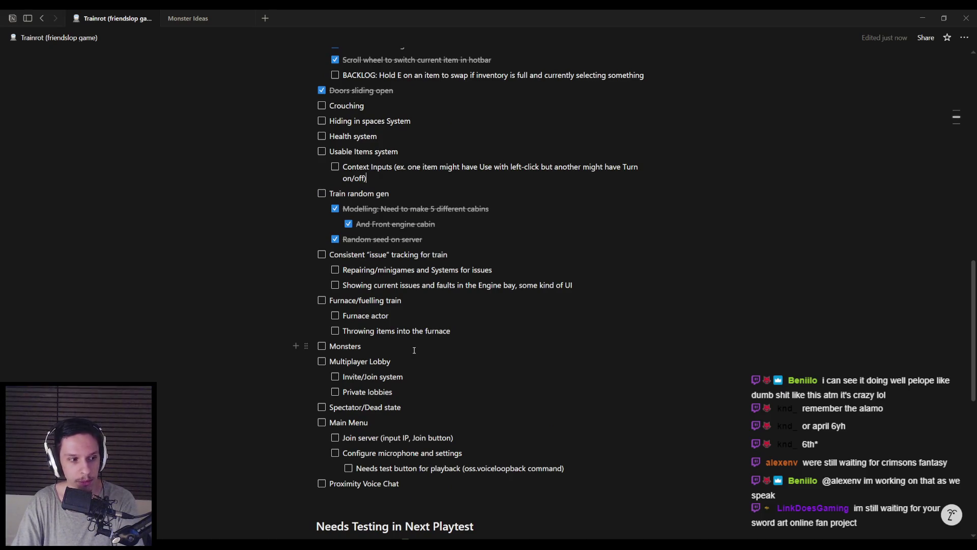
{"action": "scroll", "coordinate": [325, 315], "scroll_direction": "up", "scroll_amount": 2}
{"action": "scroll", "coordinate": [391, 373], "scroll_direction": "down", "scroll_amount": 2}
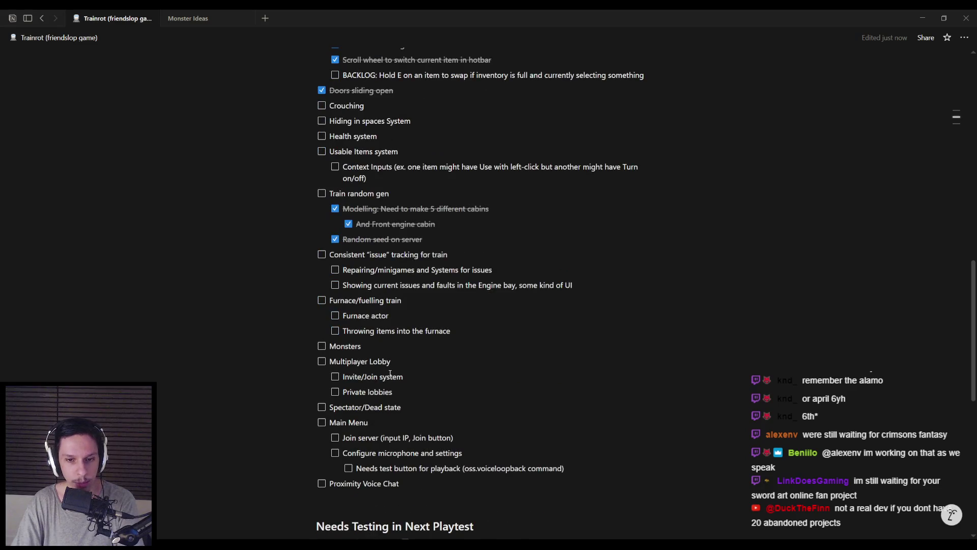
{"action": "scroll", "coordinate": [391, 373], "scroll_direction": "up", "scroll_amount": 1}
{"action": "scroll", "coordinate": [376, 392], "scroll_direction": "up", "scroll_amount": 1}
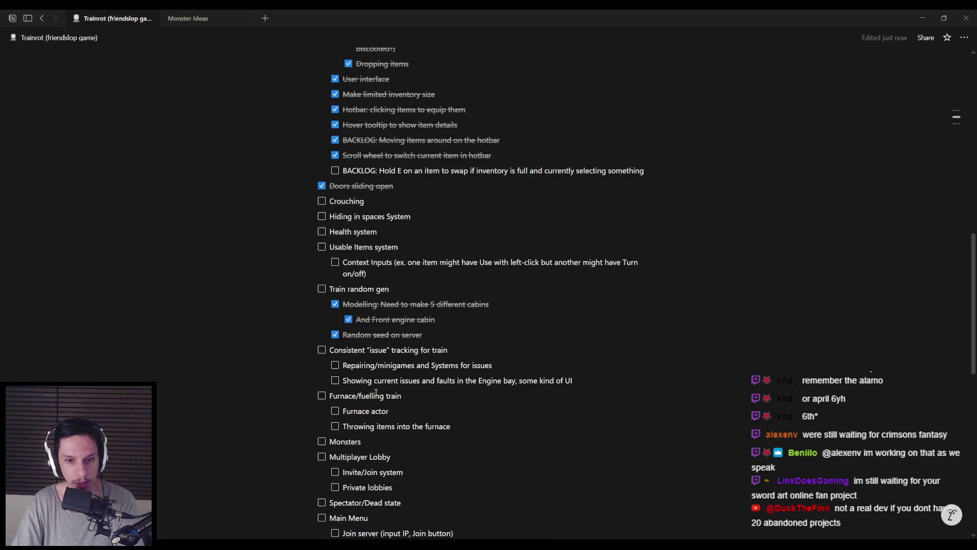
{"action": "scroll", "coordinate": [340, 383], "scroll_direction": "up", "scroll_amount": 2}
{"action": "scroll", "coordinate": [341, 385], "scroll_direction": "down", "scroll_amount": 1}
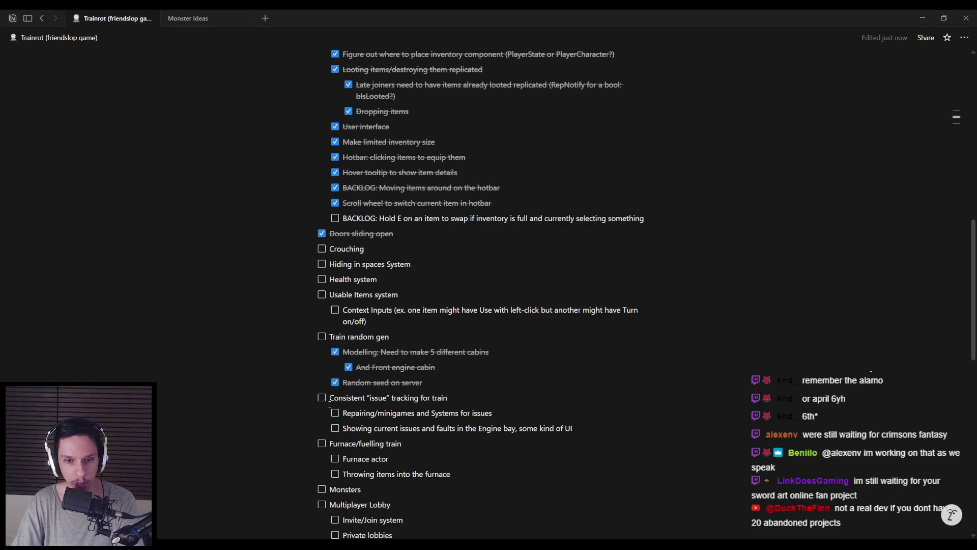
{"action": "scroll", "coordinate": [346, 389], "scroll_direction": "up", "scroll_amount": 1}
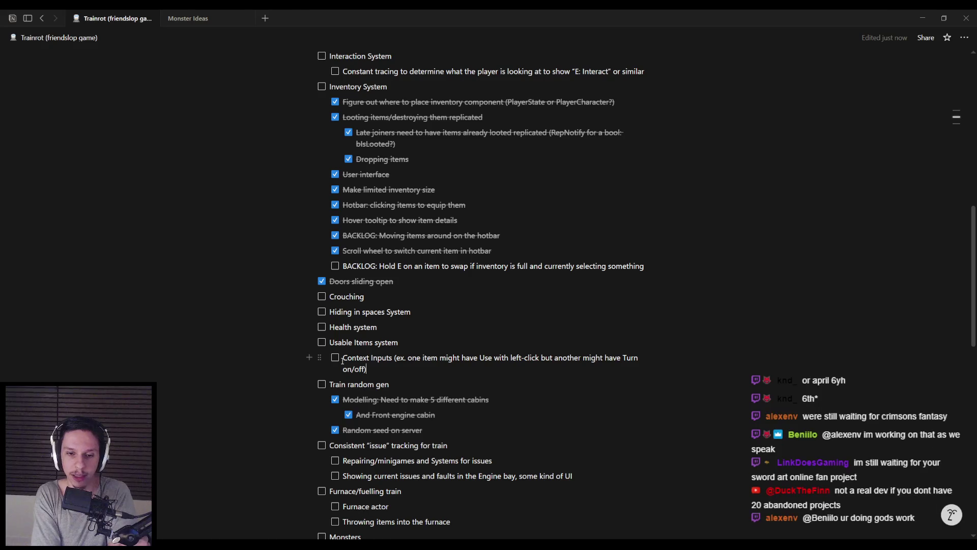
{"action": "scroll", "coordinate": [392, 358], "scroll_direction": "up", "scroll_amount": 1}
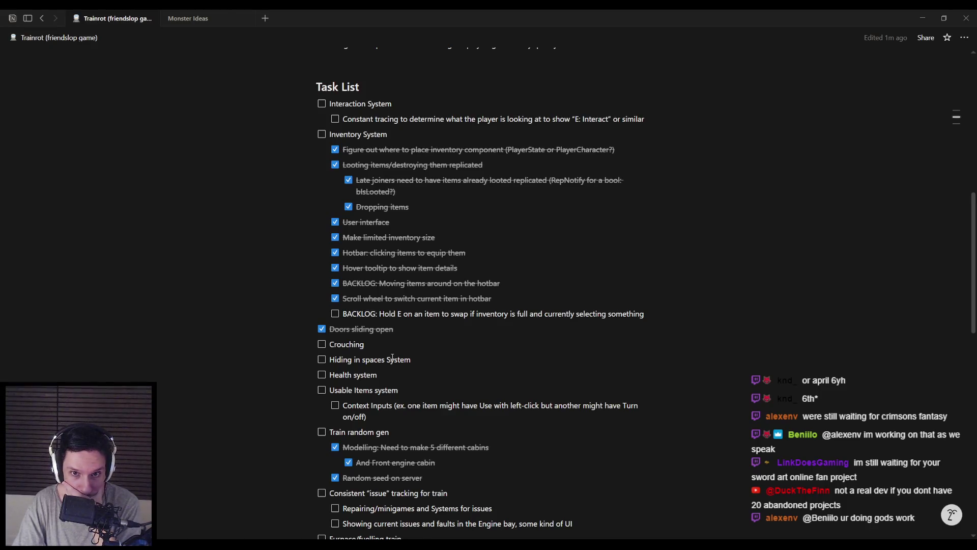
{"action": "scroll", "coordinate": [392, 357], "scroll_direction": "down", "scroll_amount": 5}
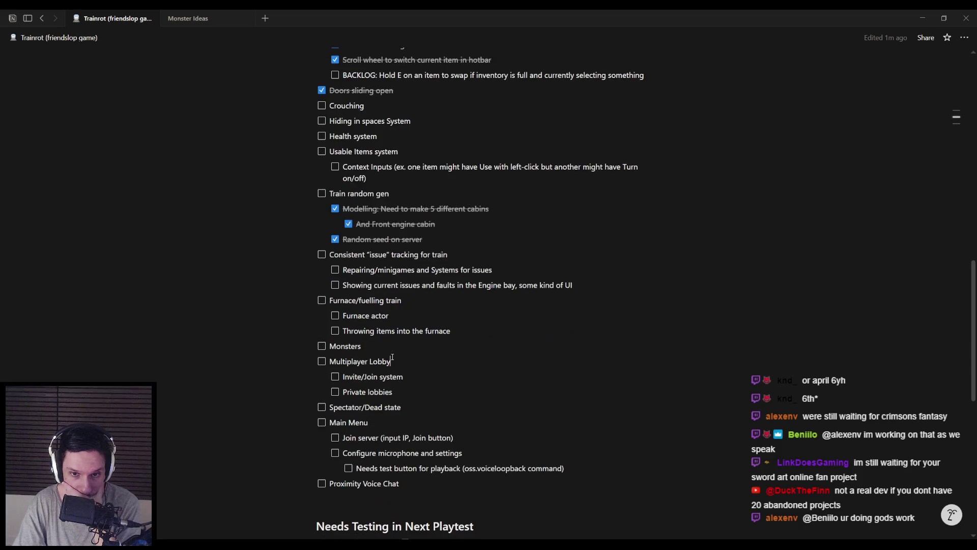
{"action": "scroll", "coordinate": [392, 357], "scroll_direction": "down", "scroll_amount": 1}
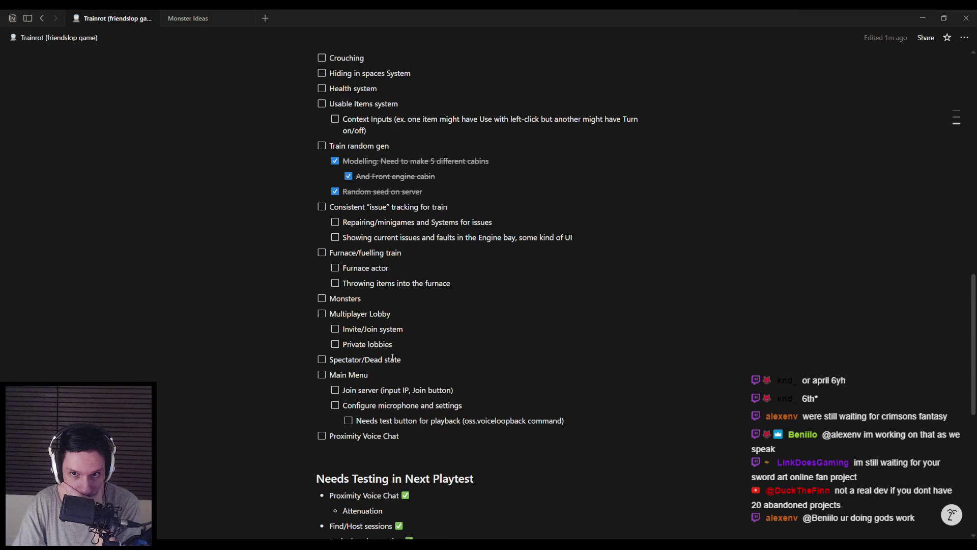
{"action": "scroll", "coordinate": [391, 358], "scroll_direction": "up", "scroll_amount": 1}
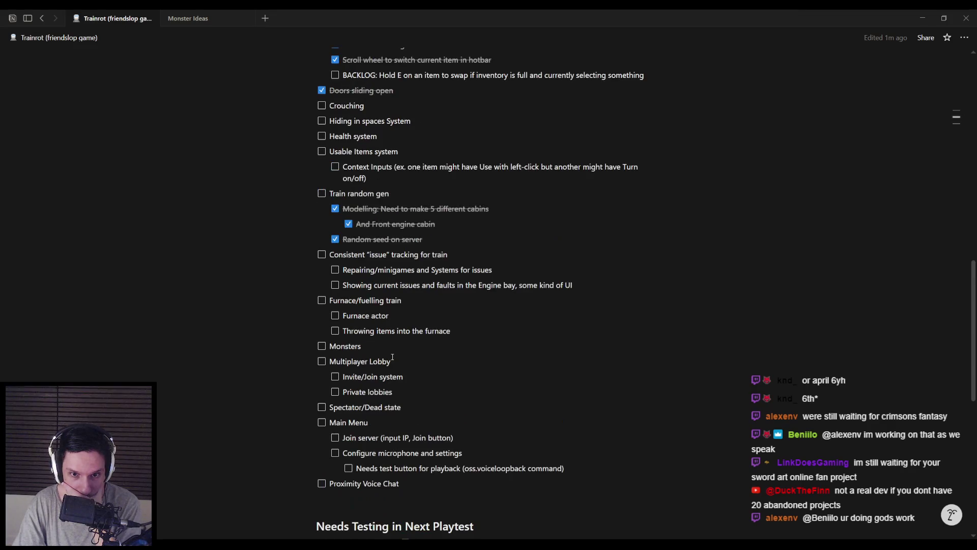
{"action": "scroll", "coordinate": [391, 358], "scroll_direction": "up", "scroll_amount": 5}
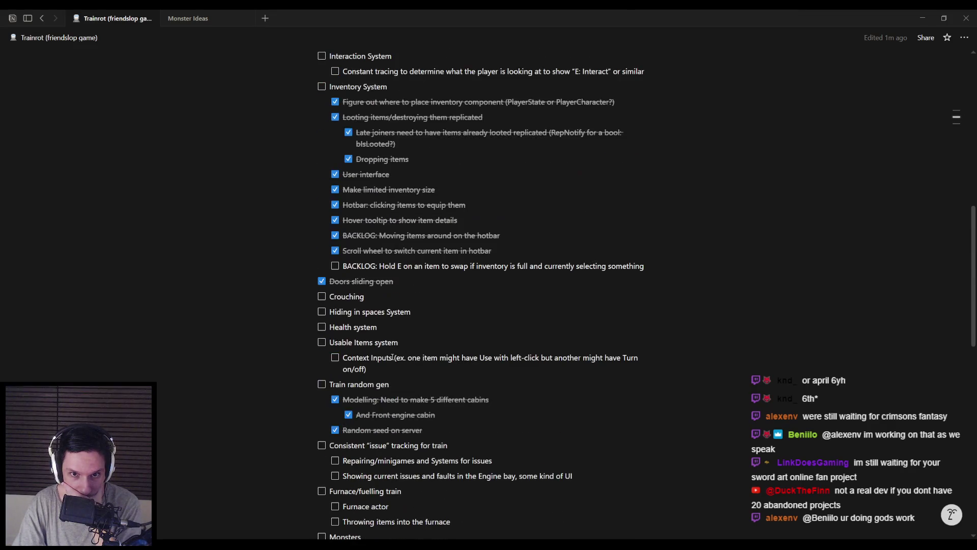
{"action": "scroll", "coordinate": [392, 357], "scroll_direction": "up", "scroll_amount": 1}
{"action": "scroll", "coordinate": [392, 358], "scroll_direction": "down", "scroll_amount": 2}
{"action": "left_click", "coordinate": [386, 331]}
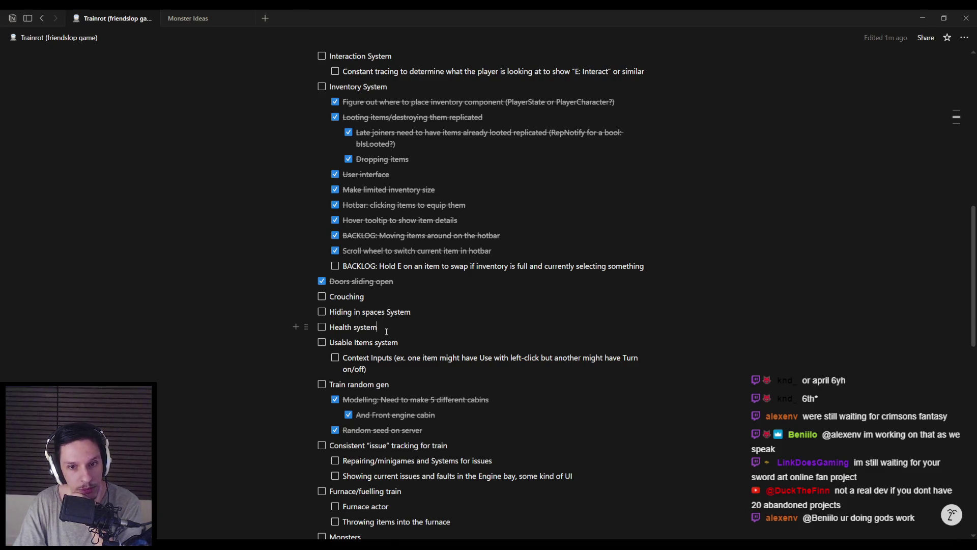
{"action": "scroll", "coordinate": [387, 331], "scroll_direction": "down", "scroll_amount": 4}
{"action": "mouse_move", "coordinate": [386, 331]}
{"action": "left_mouse_down"}
{"action": "mouse_move", "coordinate": [345, 300]}
{"action": "mouse_move", "coordinate": [321, 266]}
{"action": "mouse_move", "coordinate": [329, 255]}
{"action": "mouse_move", "coordinate": [507, 273]}
{"action": "left_mouse_up"}
{"action": "left_click", "coordinate": [331, 259]}
{"action": "left_click", "coordinate": [510, 275]}
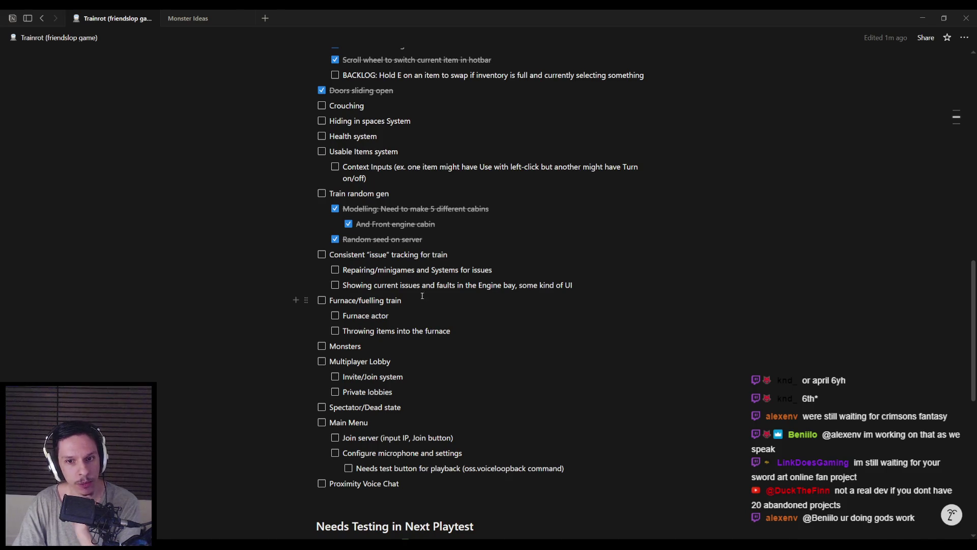
{"action": "scroll", "coordinate": [457, 329], "scroll_direction": "down", "scroll_amount": 3}
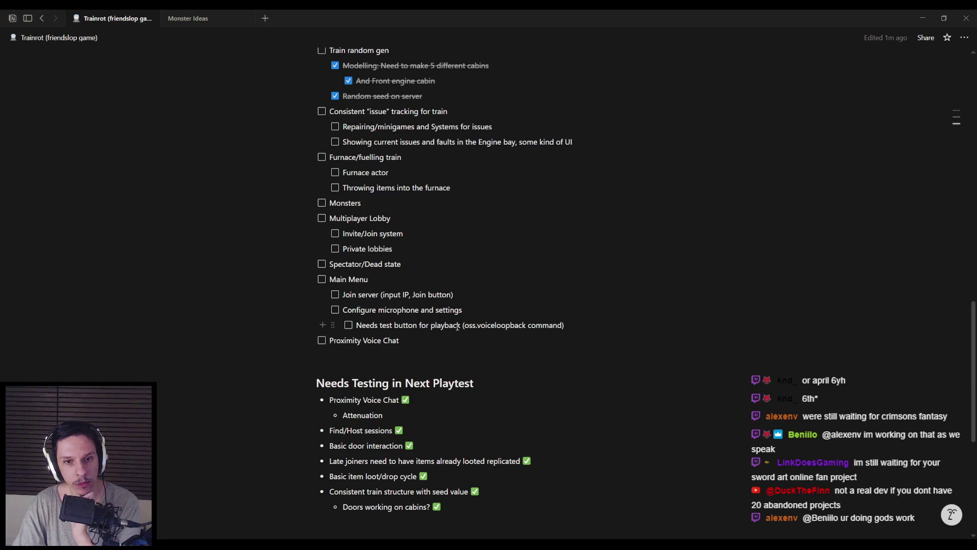
{"action": "scroll", "coordinate": [456, 327], "scroll_direction": "down", "scroll_amount": 2}
{"action": "scroll", "coordinate": [456, 325], "scroll_direction": "up", "scroll_amount": 6}
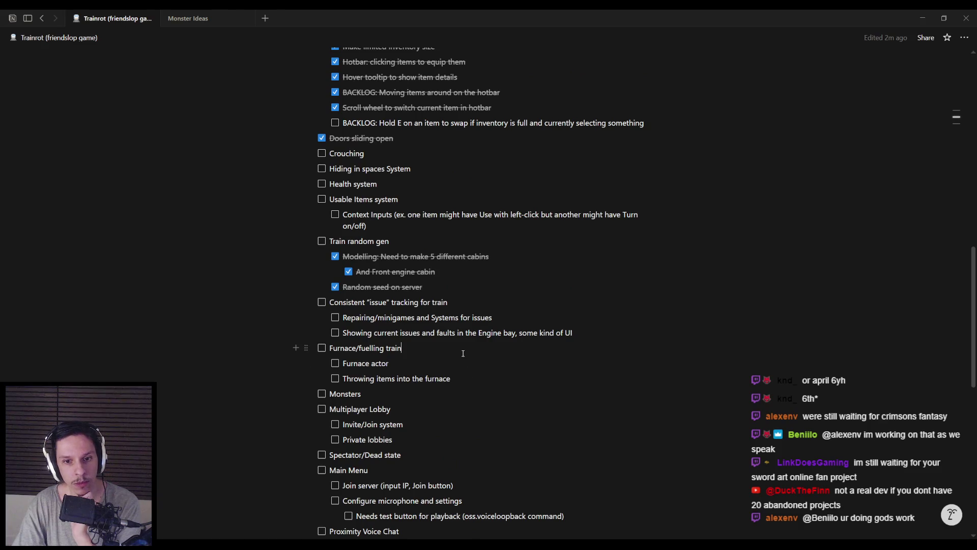
{"action": "left_click", "coordinate": [585, 332]}
Step: Create a nested to-do under Repairing/minigames reading 'Electrical fault in Engine bay'
{"action": "left_click", "coordinate": [508, 319]}
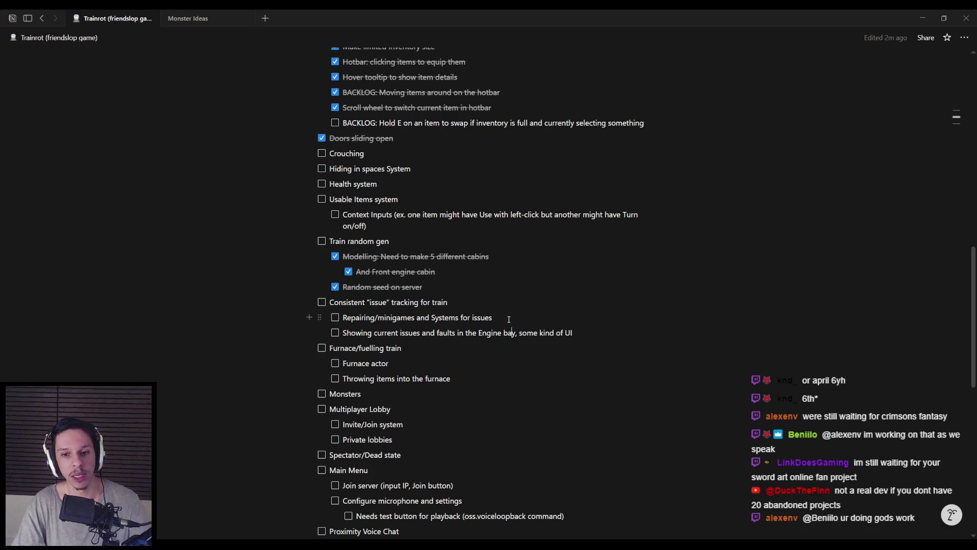
{"action": "key", "text": "Return"}
{"action": "key", "text": "Tab"}
{"action": "type", "text": "Electrica"}
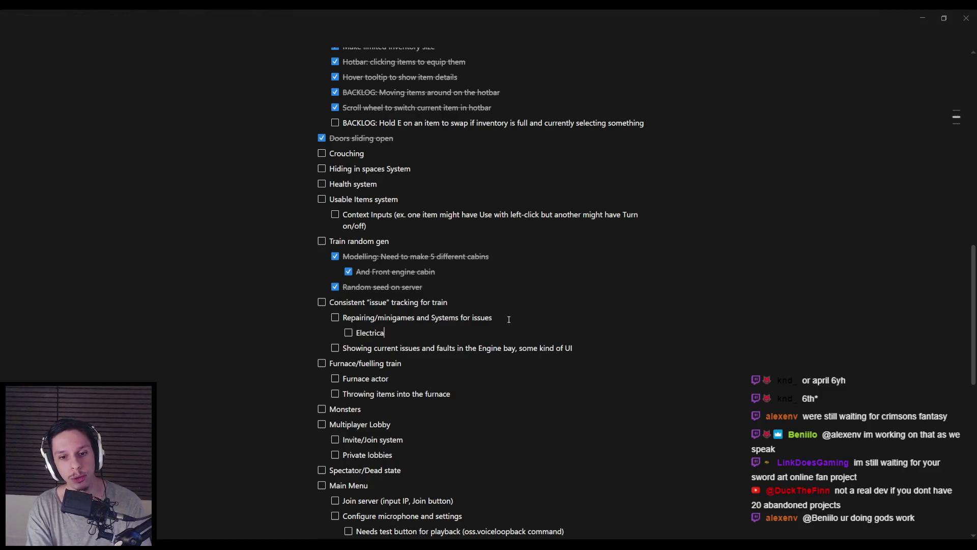
{"action": "type", "text": "l fault in Engine bay"}
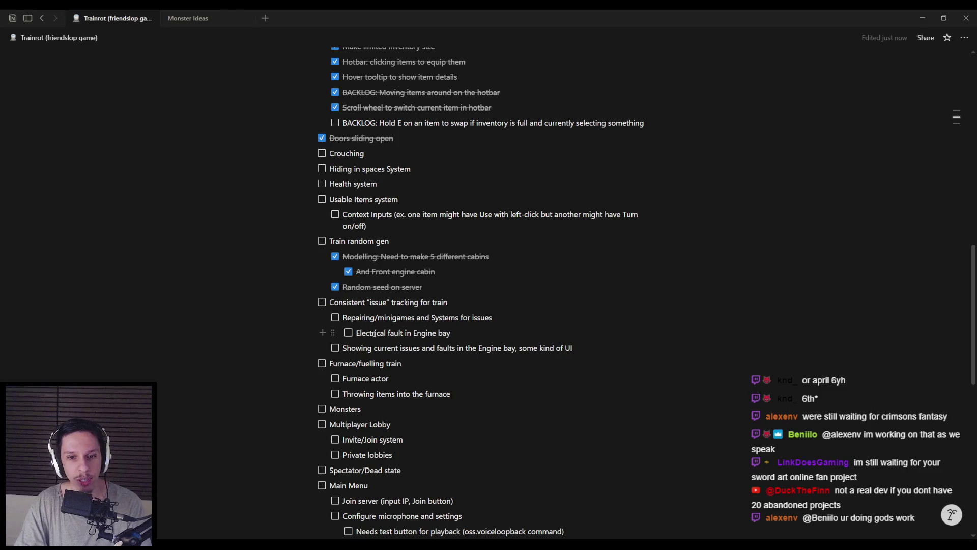
Step: Review the new sub-task and the Showing current issues line, leaving the caret after 'Electrical fault in Engine bay'
{"action": "left_click_drag", "start_coordinate": [356, 333], "coordinate": [458, 337]}
{"action": "left_click", "coordinate": [459, 336]}
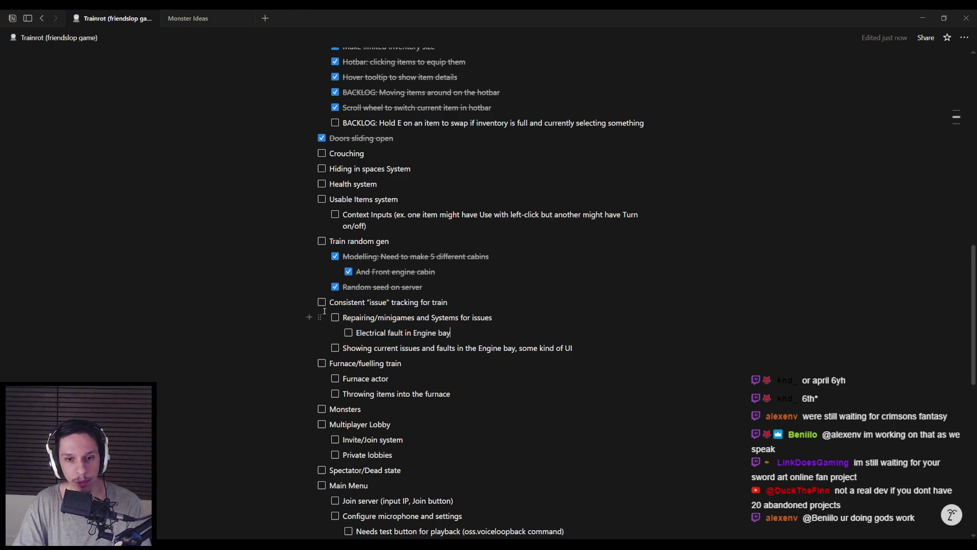
{"action": "scroll", "coordinate": [329, 330], "scroll_direction": "up", "scroll_amount": 1}
{"action": "scroll", "coordinate": [387, 385], "scroll_direction": "down", "scroll_amount": 1}
{"action": "left_click_drag", "start_coordinate": [344, 348], "coordinate": [575, 348]}
{"action": "left_click", "coordinate": [580, 350]}
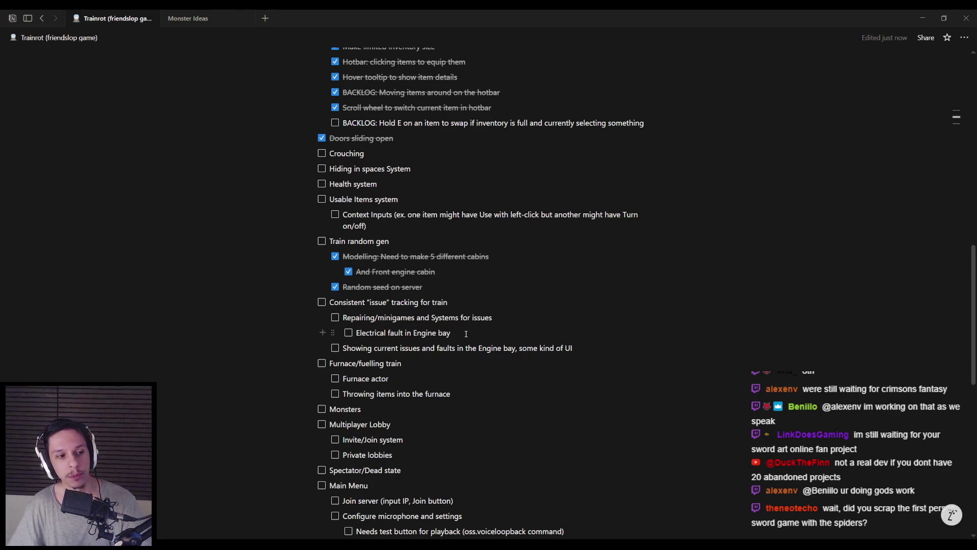
{"action": "left_click", "coordinate": [466, 333]}
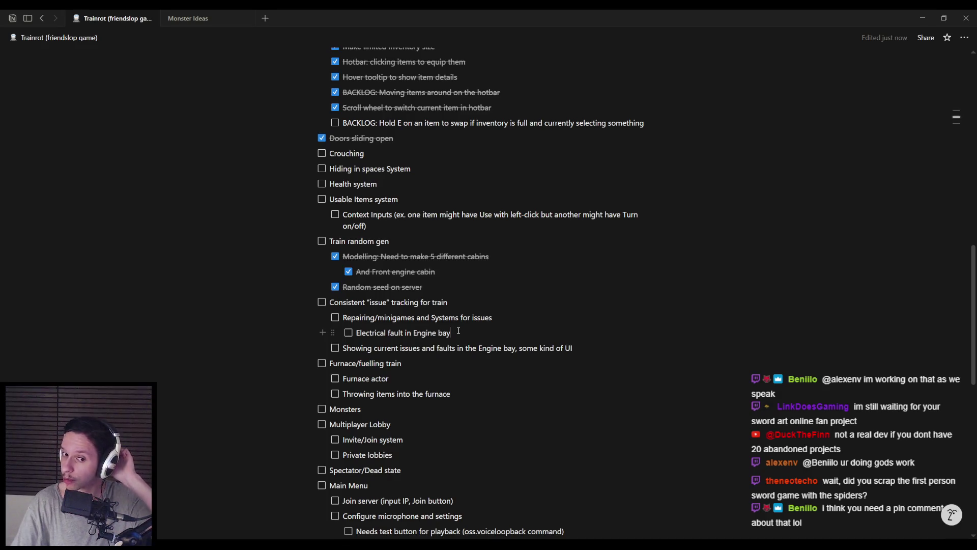
Step: Scroll through the Trainrot task list to review it, then switch to the Unreal level editor
{"action": "scroll", "coordinate": [458, 331], "scroll_direction": "down", "scroll_amount": 5}
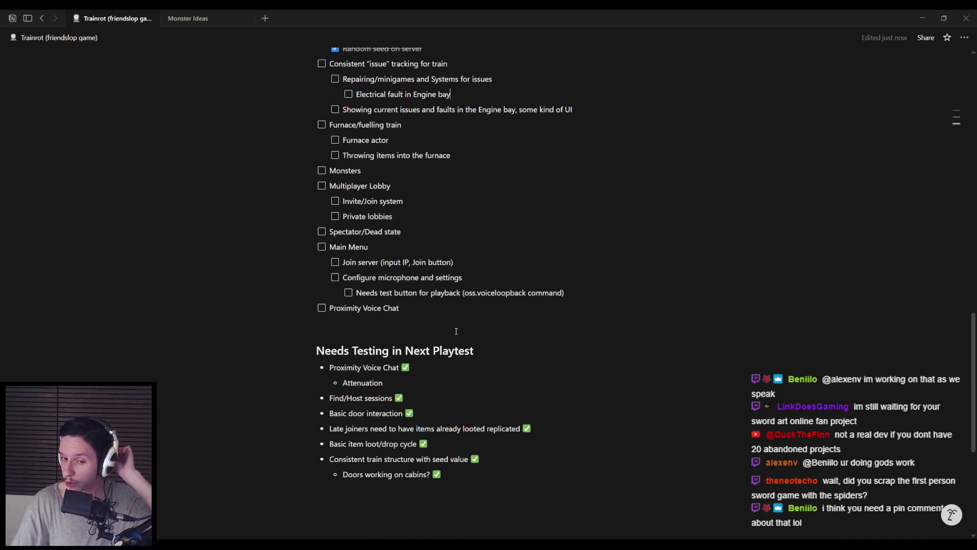
{"action": "scroll", "coordinate": [456, 331], "scroll_direction": "down", "scroll_amount": 2}
{"action": "scroll", "coordinate": [456, 331], "scroll_direction": "up", "scroll_amount": 2}
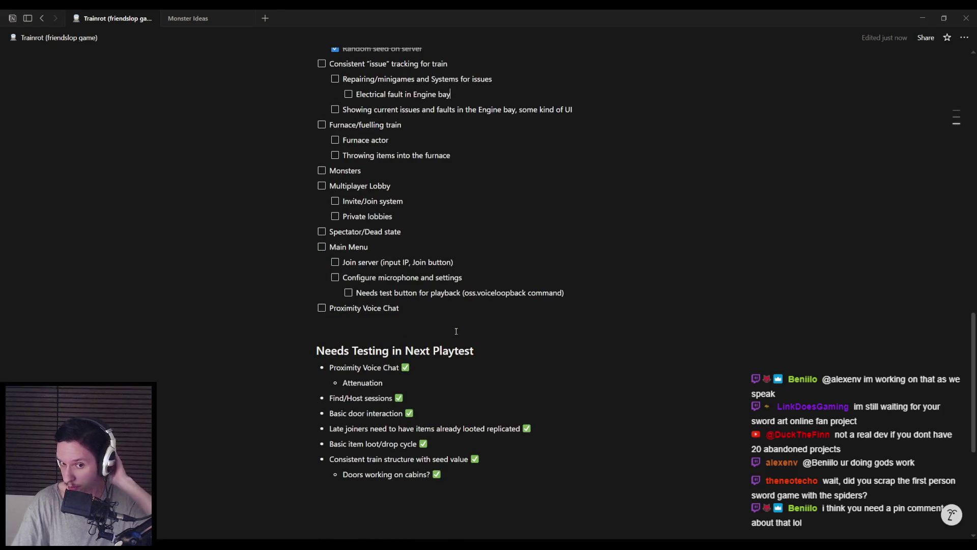
{"action": "scroll", "coordinate": [456, 332], "scroll_direction": "up", "scroll_amount": 8}
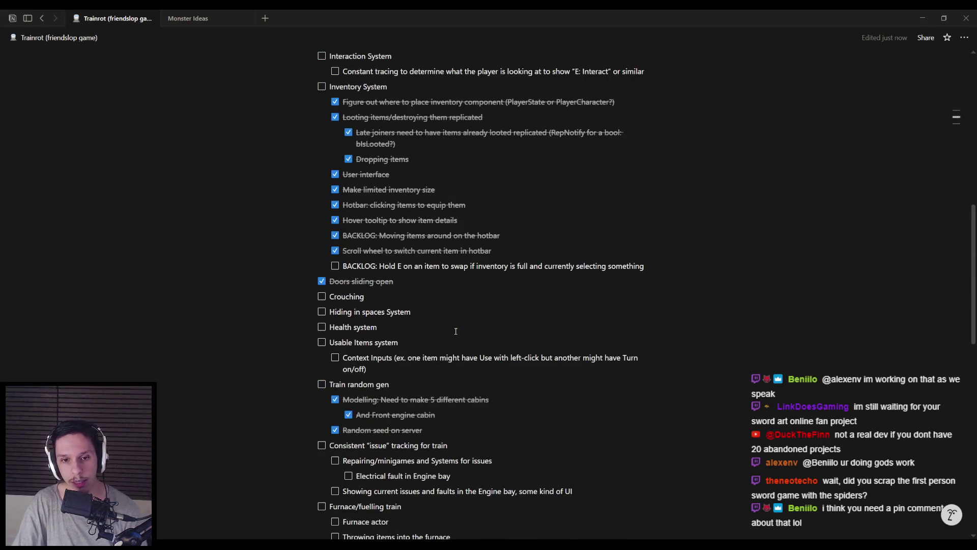
{"action": "scroll", "coordinate": [453, 373], "scroll_direction": "up", "scroll_amount": 2}
{"action": "scroll", "coordinate": [454, 373], "scroll_direction": "up", "scroll_amount": 1}
{"action": "scroll", "coordinate": [454, 373], "scroll_direction": "down", "scroll_amount": 4}
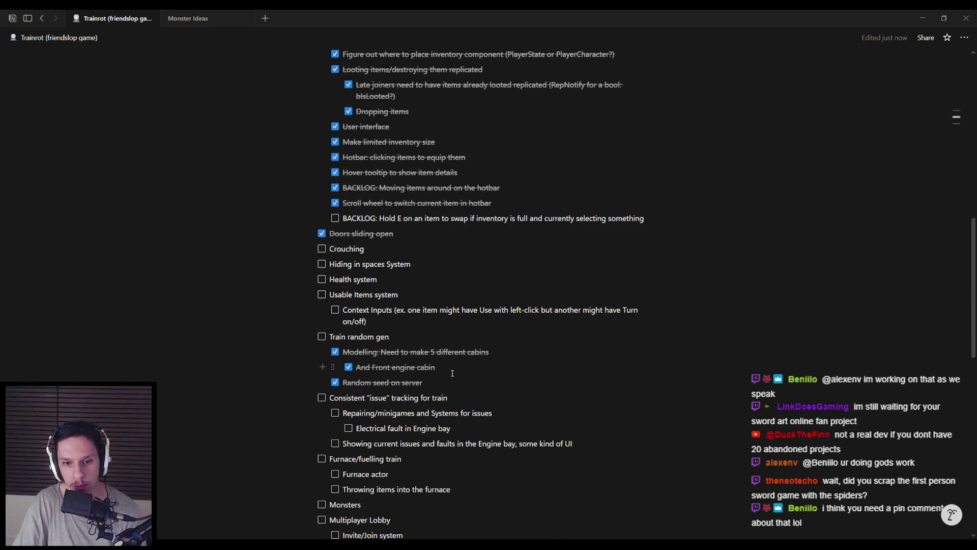
{"action": "scroll", "coordinate": [452, 373], "scroll_direction": "down", "scroll_amount": 2}
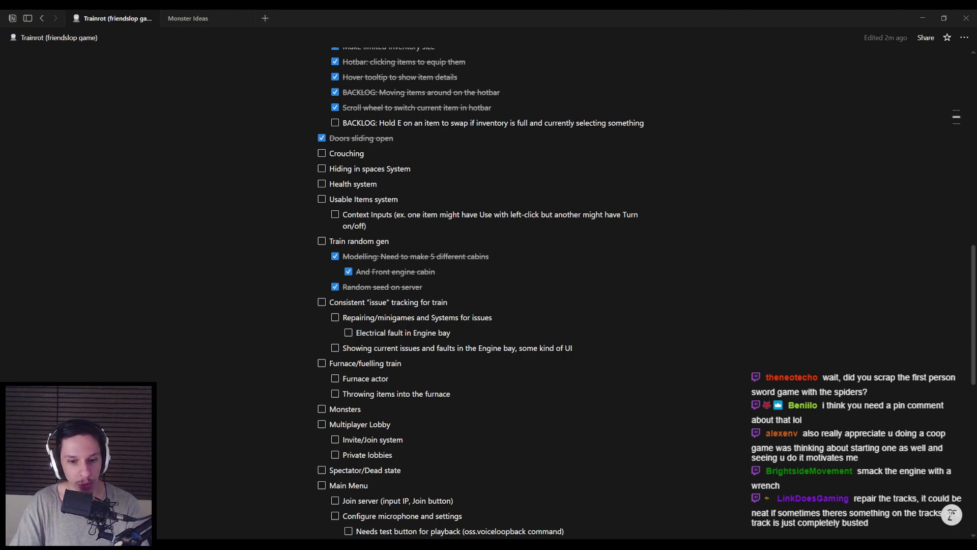
{"action": "key", "text": "alt+Tab"}
Step: Launch a server-plus-two-clients preview, walk the server player along the ramp, gravel track and ledge, then stop it
{"action": "left_click", "coordinate": [239, 45]}
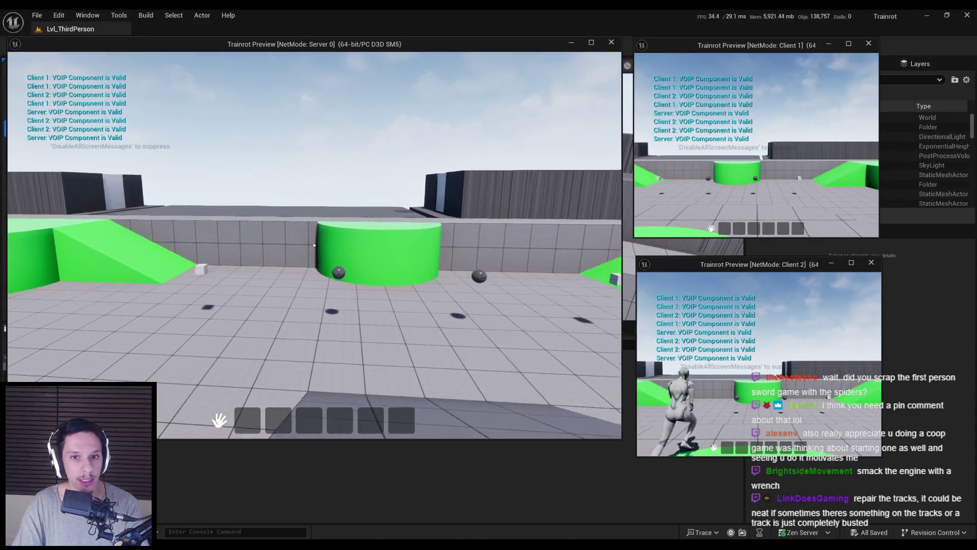
{"action": "key", "text": "w"}
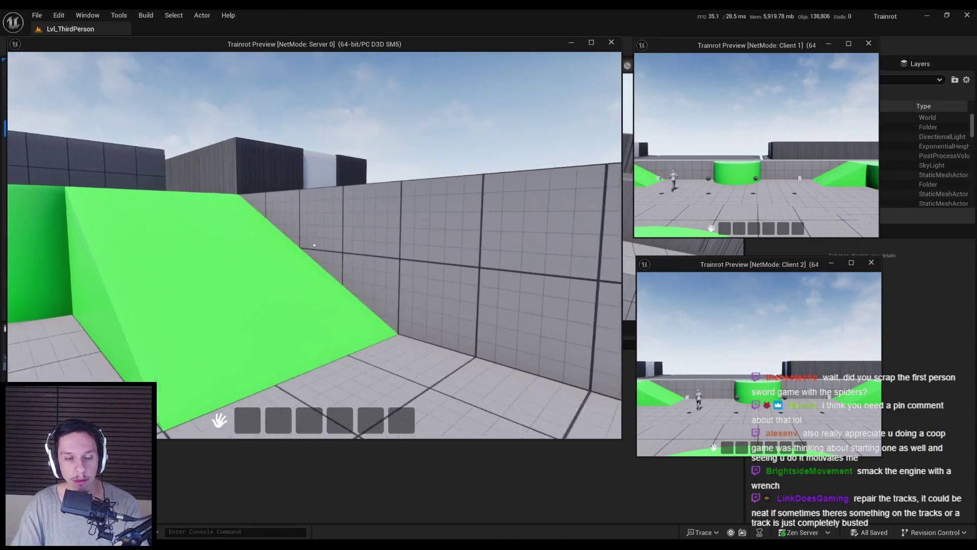
{"action": "key", "text": "e"}
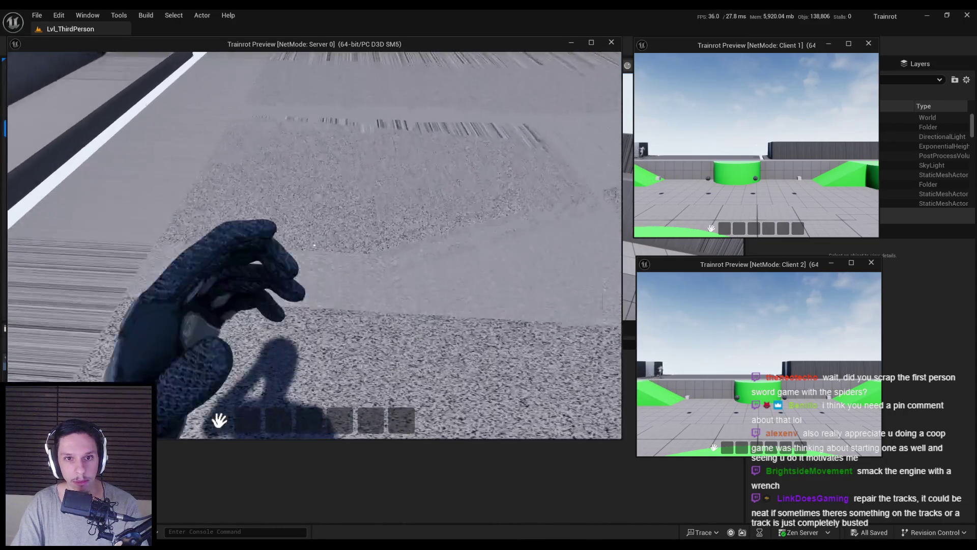
{"action": "key", "text": "w"}
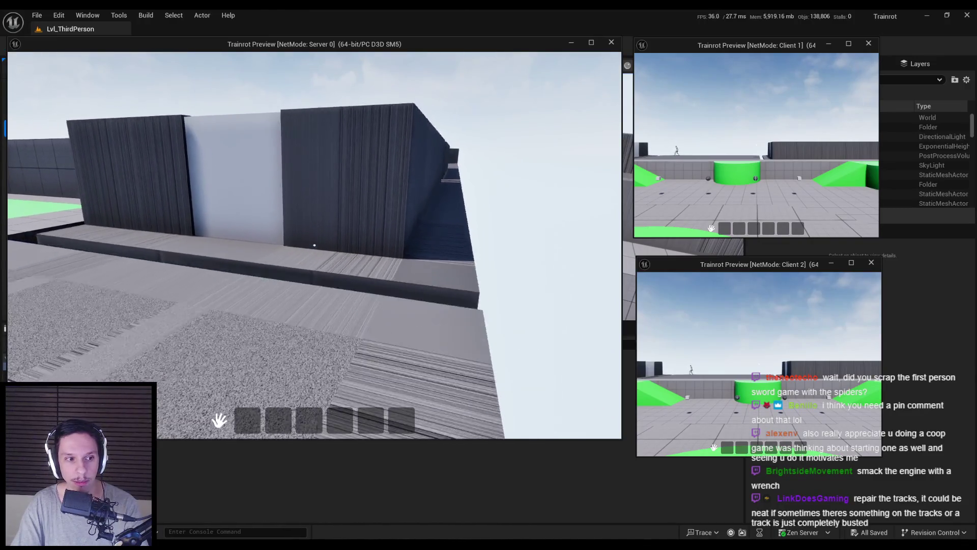
{"action": "key", "text": "w"}
{"action": "key", "text": "w"}
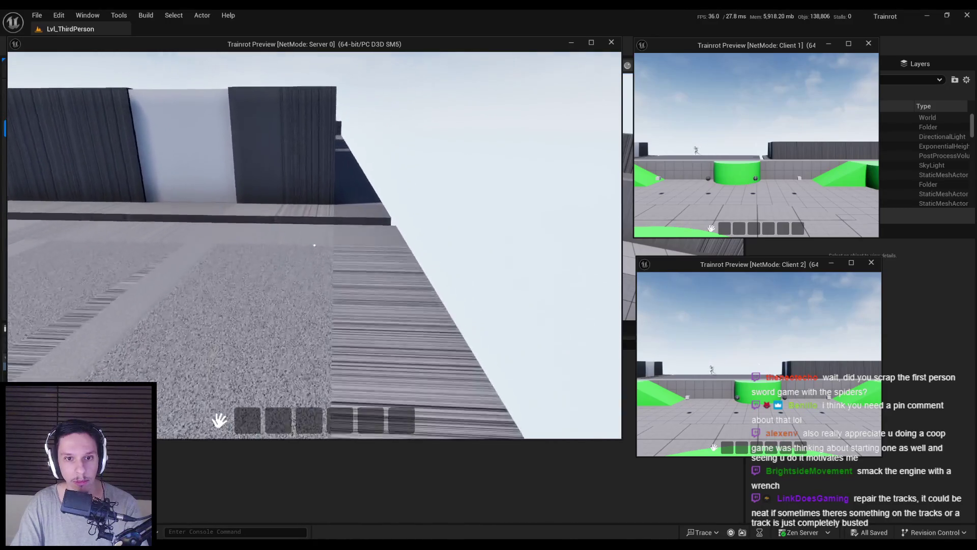
{"action": "key", "text": "w"}
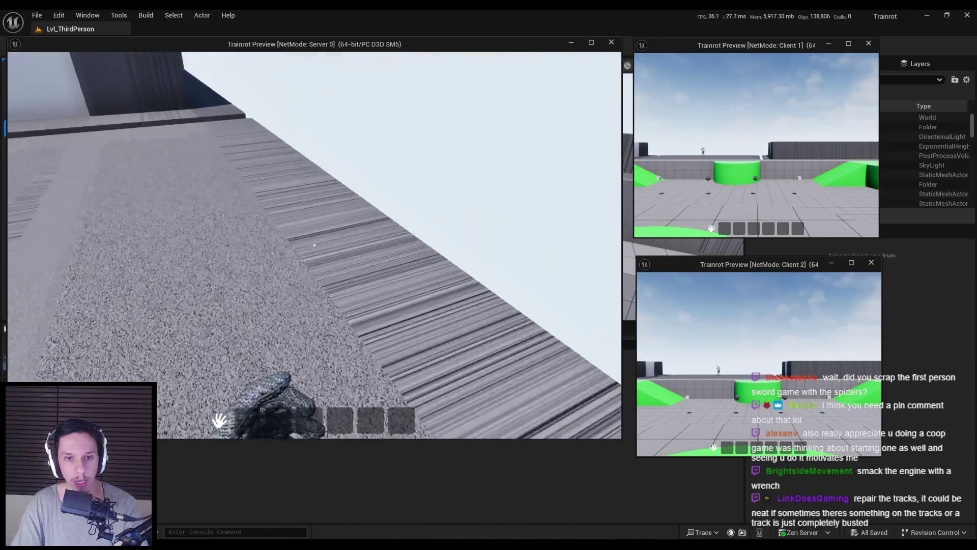
{"action": "key", "text": "w"}
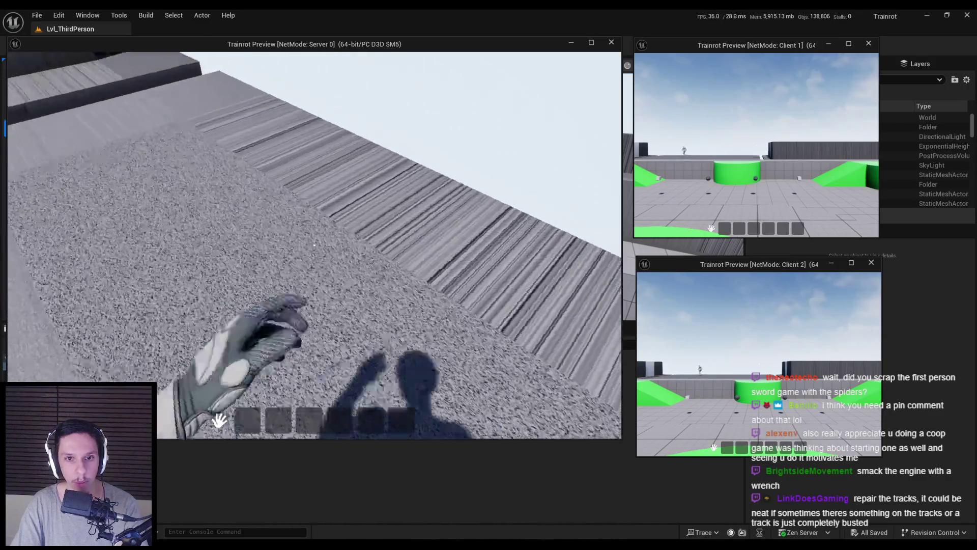
{"action": "key", "text": "w"}
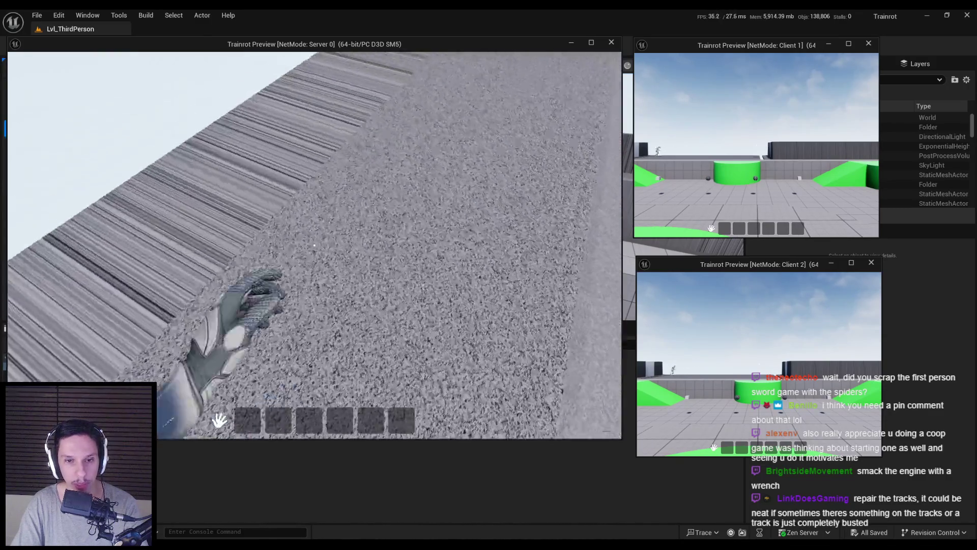
{"action": "key", "text": "w"}
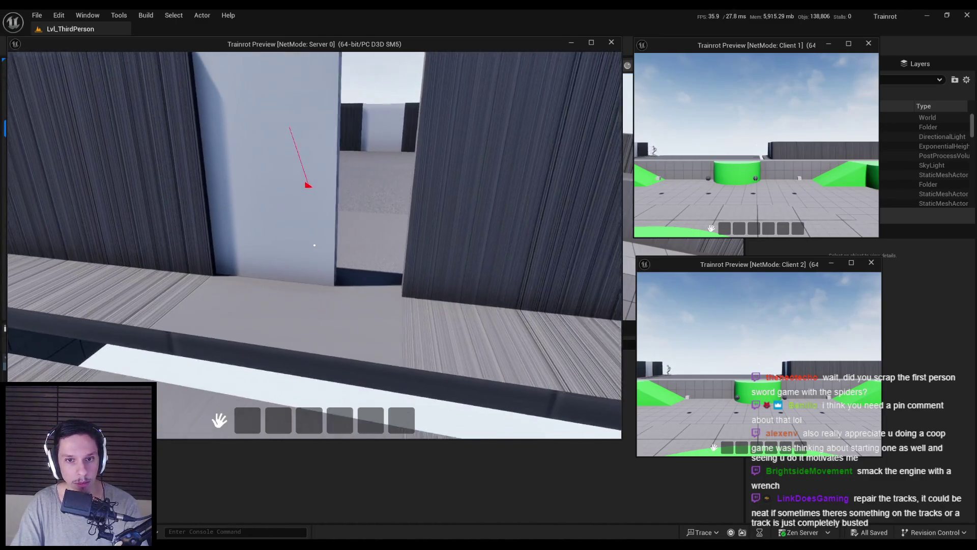
{"action": "key", "text": "Escape"}
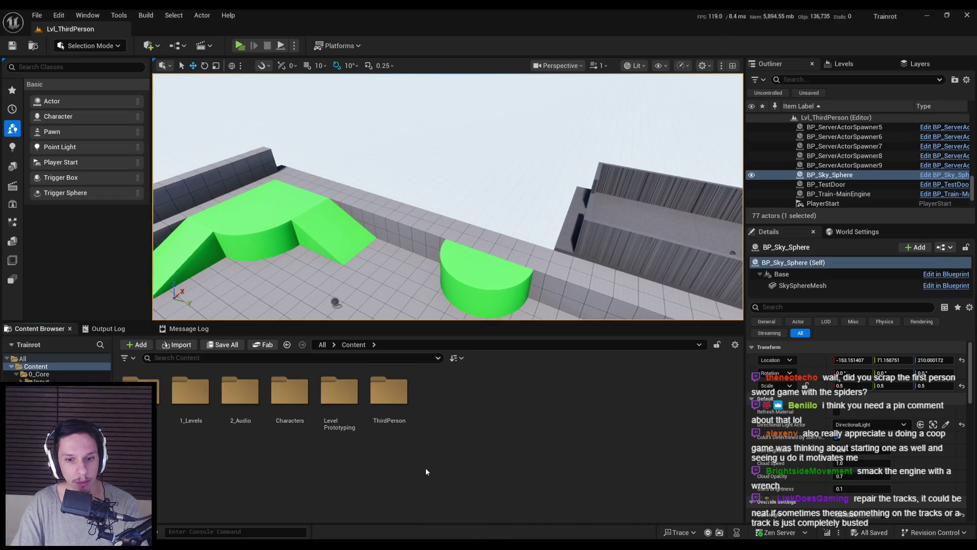
Step: Lower the editor view toward the train car and start another server-plus-two-clients preview
{"action": "scroll", "coordinate": [357, 279], "scroll_direction": "down", "scroll_amount": 5}
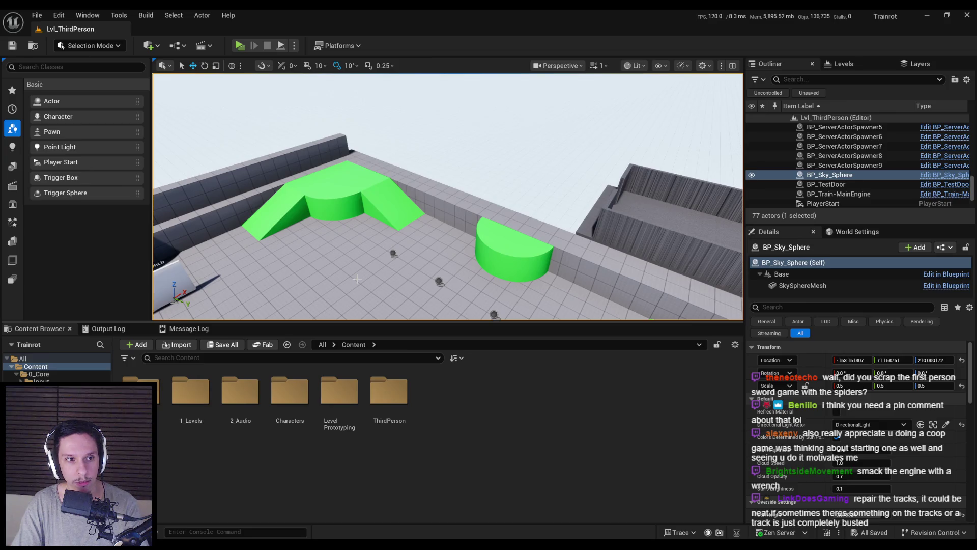
{"action": "left_click_drag", "start_coordinate": [448, 203], "coordinate": [460, 153]}
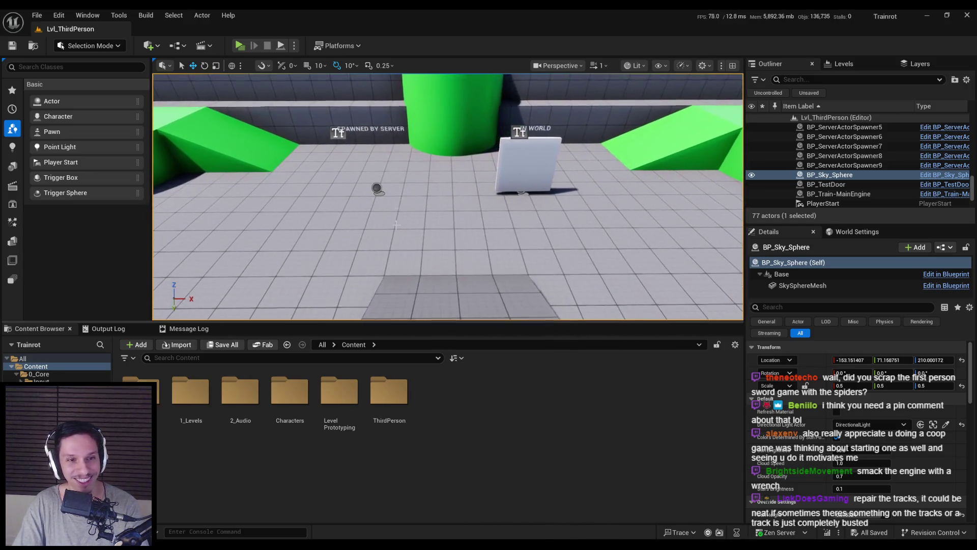
{"action": "left_click", "coordinate": [240, 45]}
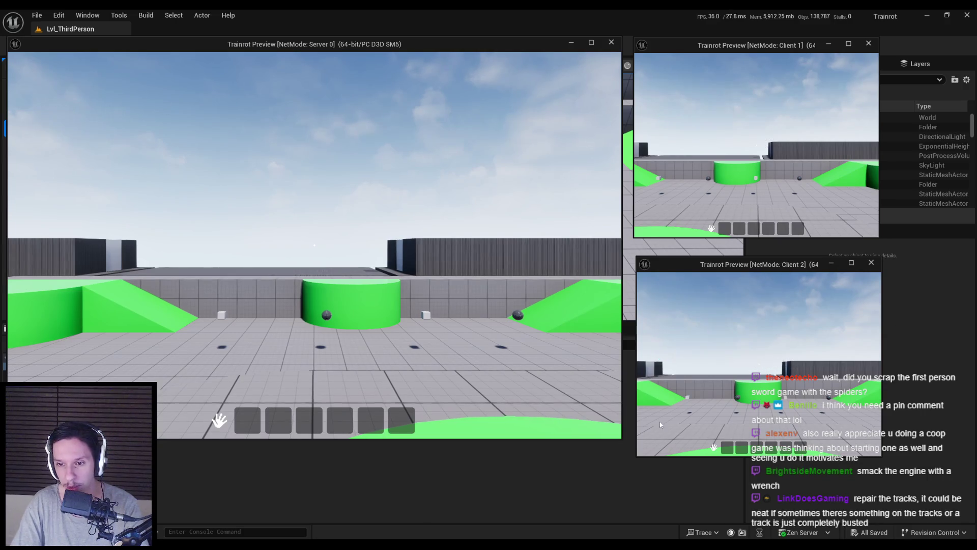
Step: As Client 1, pick up items, drop the red and green hotbar items into the world, then end the preview
{"action": "left_click", "coordinate": [771, 201]}
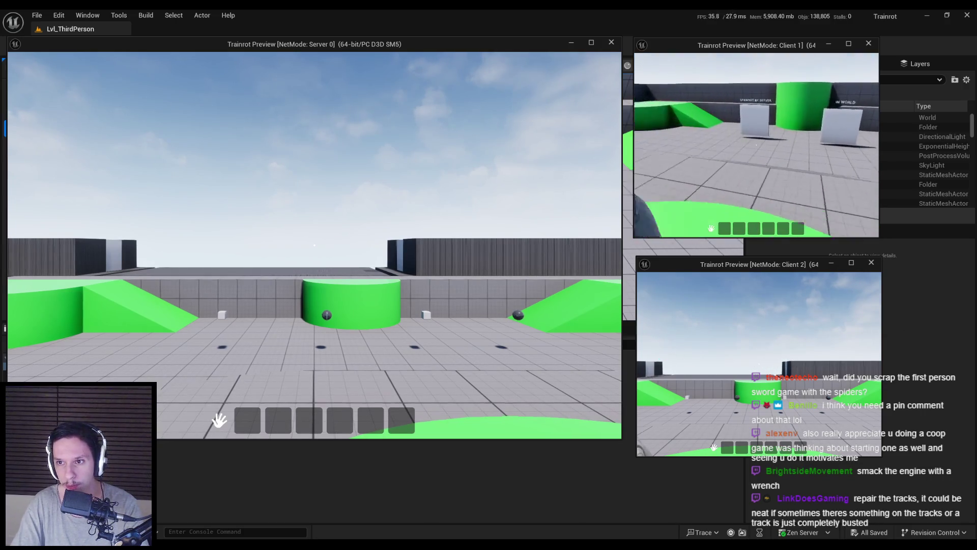
{"action": "key", "text": "w"}
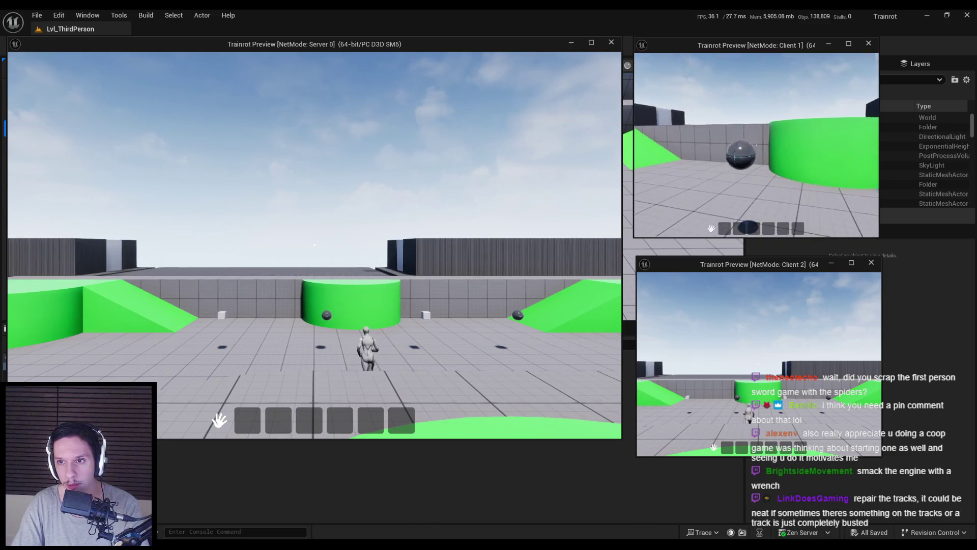
{"action": "key", "text": "q"}
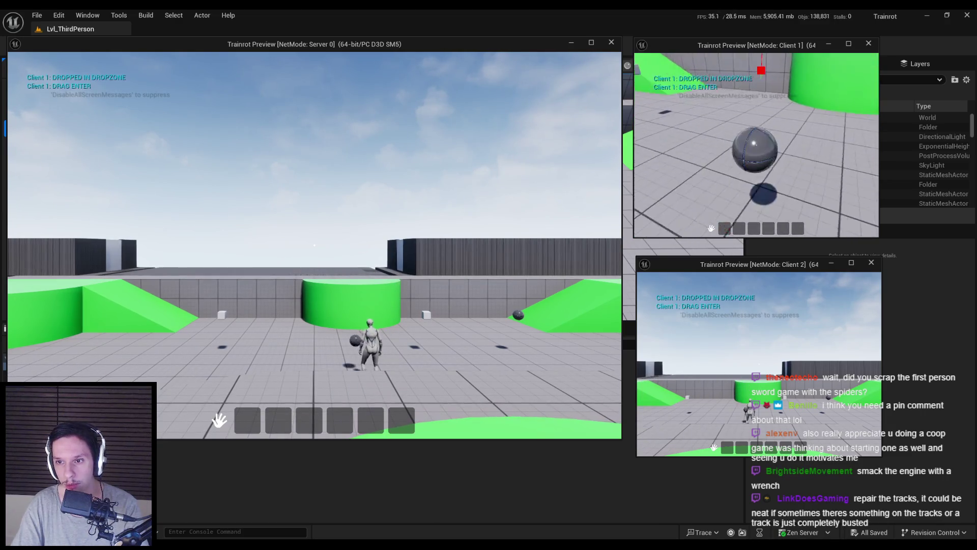
{"action": "key", "text": "w"}
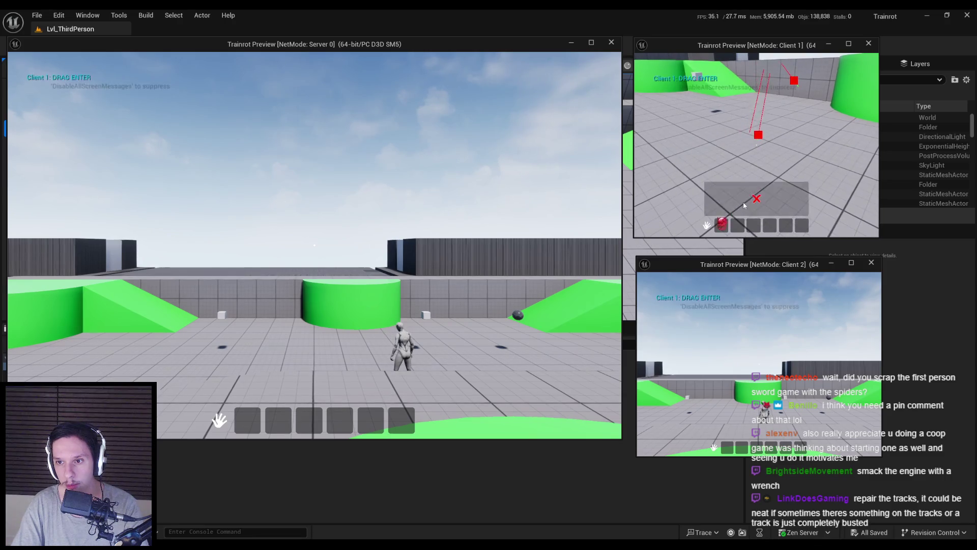
{"action": "key", "text": "w"}
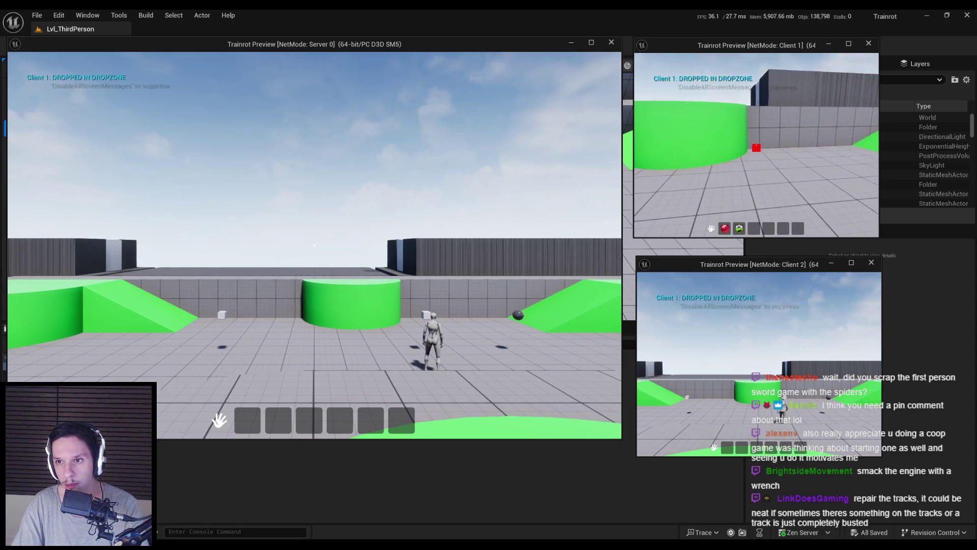
{"action": "left_click_drag", "start_coordinate": [722, 225], "coordinate": [763, 153]}
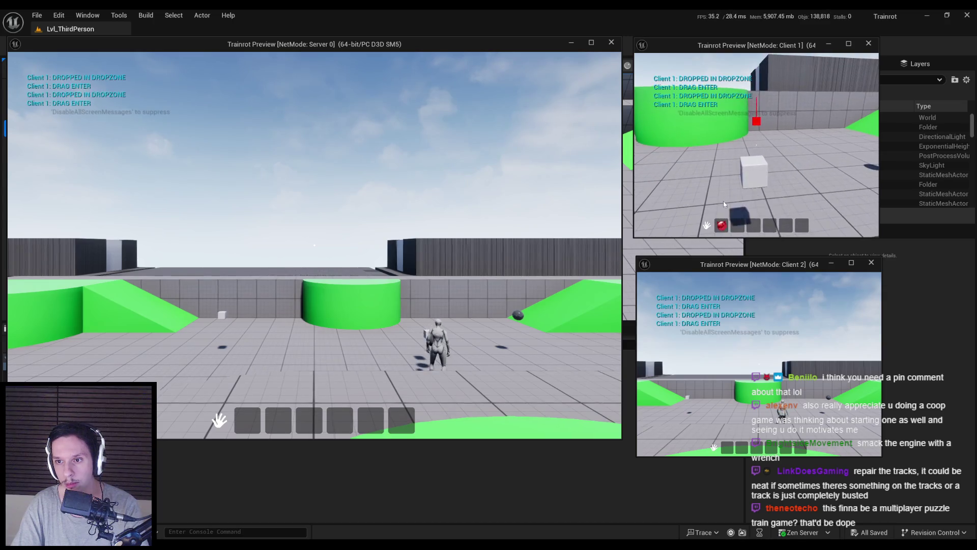
{"action": "key", "text": "w"}
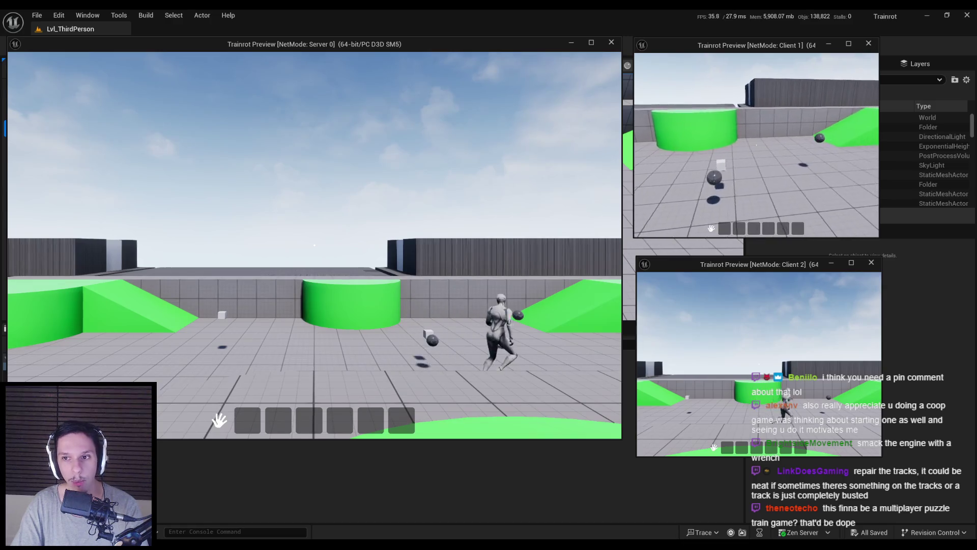
{"action": "key", "text": "Escape"}
{"action": "mouse_move", "coordinate": [531, 188]}
{"action": "left_mouse_down"}
{"action": "mouse_move", "coordinate": [443, 207]}
{"action": "mouse_move", "coordinate": [426, 175]}
{"action": "mouse_move", "coordinate": [467, 204]}
{"action": "left_mouse_up"}
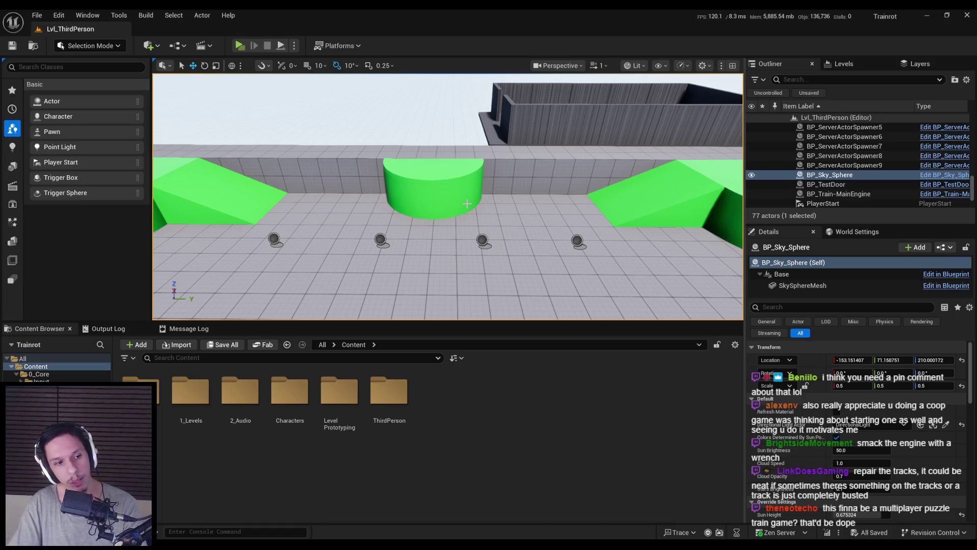
{"action": "mouse_move", "coordinate": [400, 164]}
{"action": "left_mouse_down"}
{"action": "mouse_move", "coordinate": [387, 162]}
{"action": "mouse_move", "coordinate": [428, 185]}
{"action": "mouse_move", "coordinate": [422, 171]}
{"action": "mouse_move", "coordinate": [361, 178]}
{"action": "mouse_move", "coordinate": [431, 255]}
{"action": "left_mouse_up"}
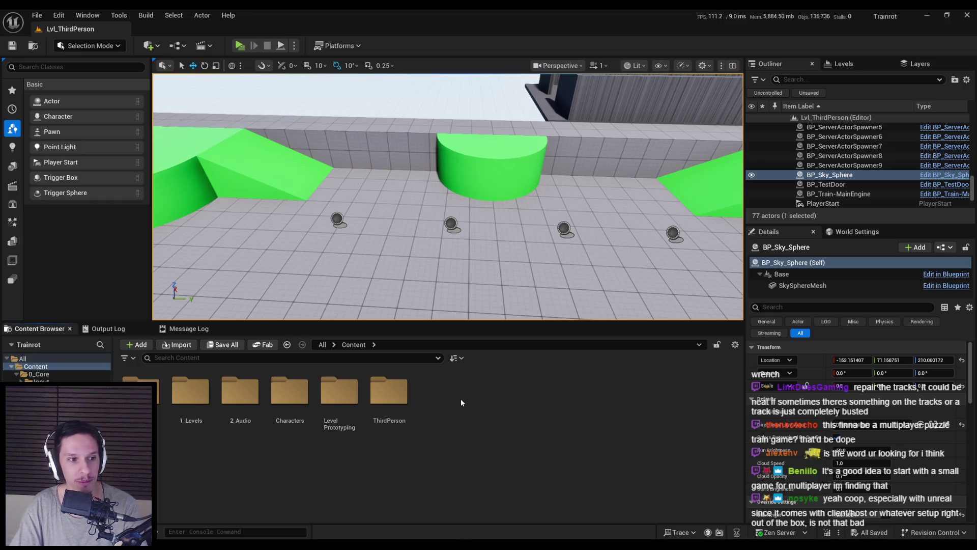
{"action": "mouse_move", "coordinate": [462, 261]}
{"action": "left_mouse_down"}
{"action": "mouse_move", "coordinate": [462, 237]}
{"action": "mouse_move", "coordinate": [462, 272]}
{"action": "left_mouse_up"}
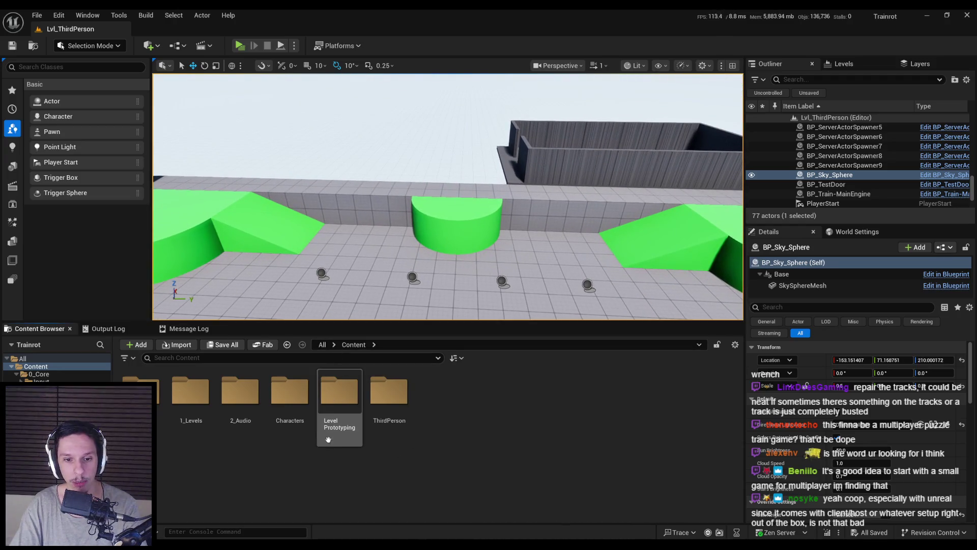
Step: Browse the 0_Core Objects, MainMenu and Items folders, then open BP_TrainrotPlayerCharacter
{"action": "double_click", "coordinate": [157, 416]}
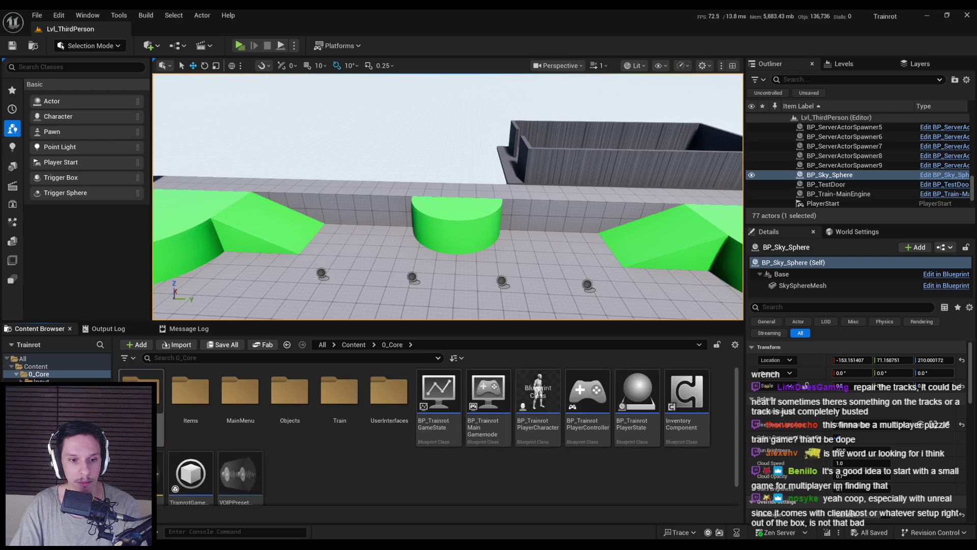
{"action": "scroll", "coordinate": [429, 459], "scroll_direction": "down", "scroll_amount": 1}
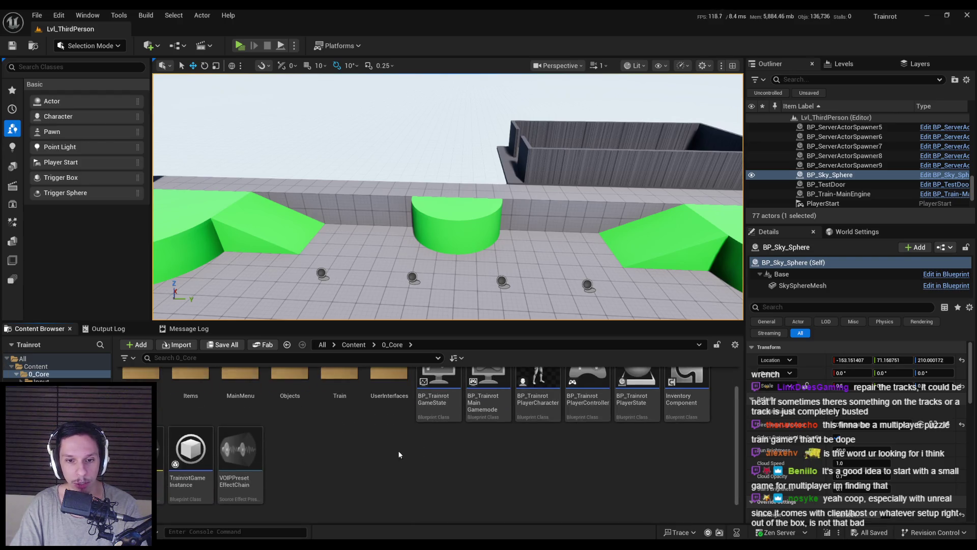
{"action": "scroll", "coordinate": [294, 460], "scroll_direction": "up", "scroll_amount": 1}
{"action": "double_click", "coordinate": [285, 394]}
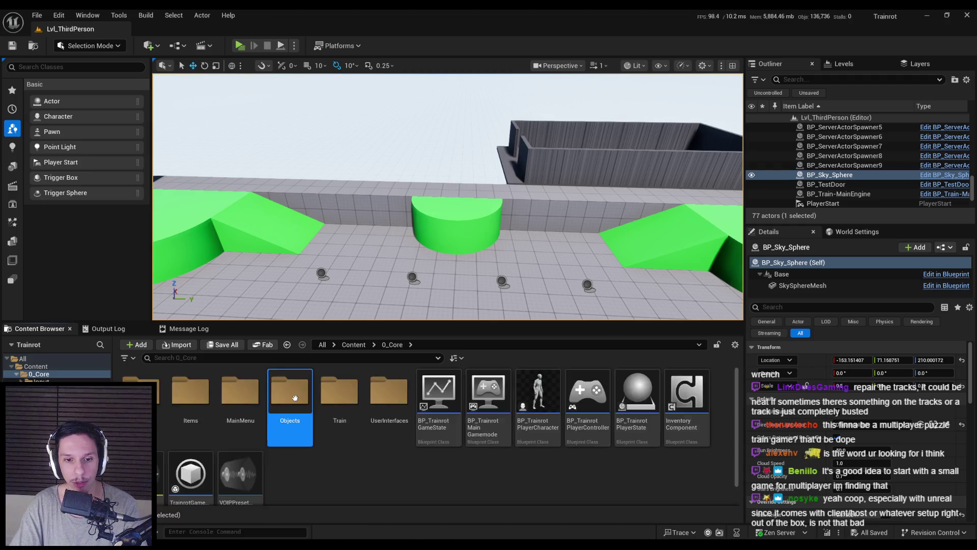
{"action": "key", "text": "alt+Left"}
{"action": "double_click", "coordinate": [239, 395]}
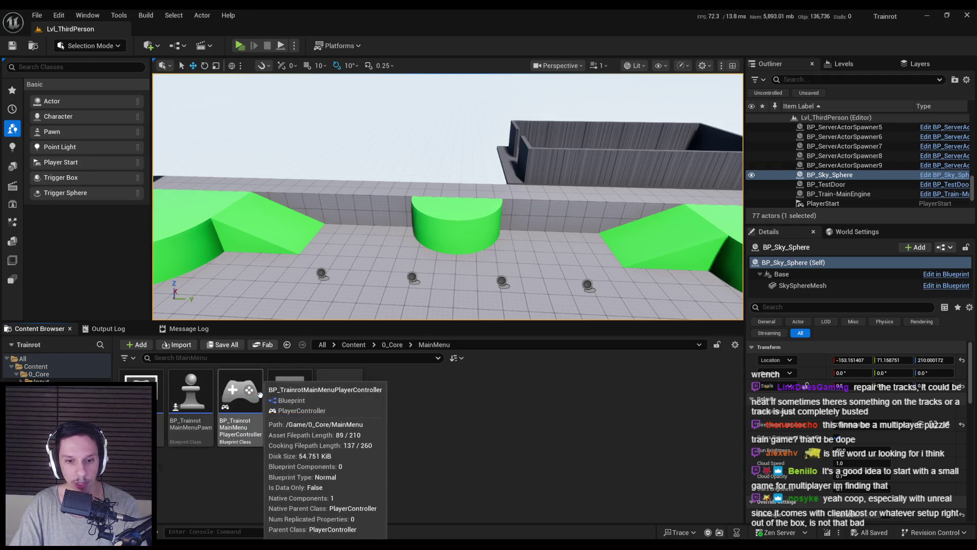
{"action": "key", "text": "alt+Left"}
{"action": "double_click", "coordinate": [212, 395]}
{"action": "key", "text": "alt+Left"}
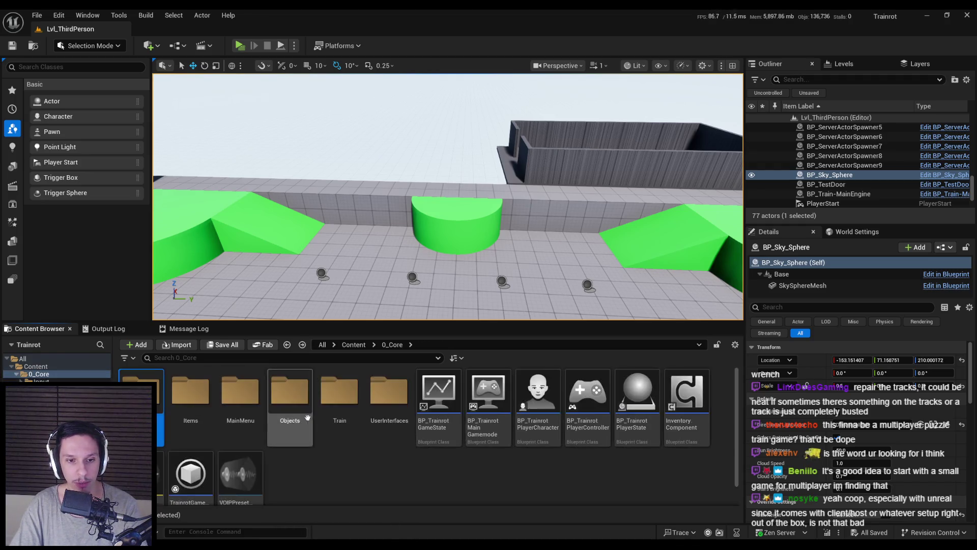
{"action": "double_click", "coordinate": [532, 401]}
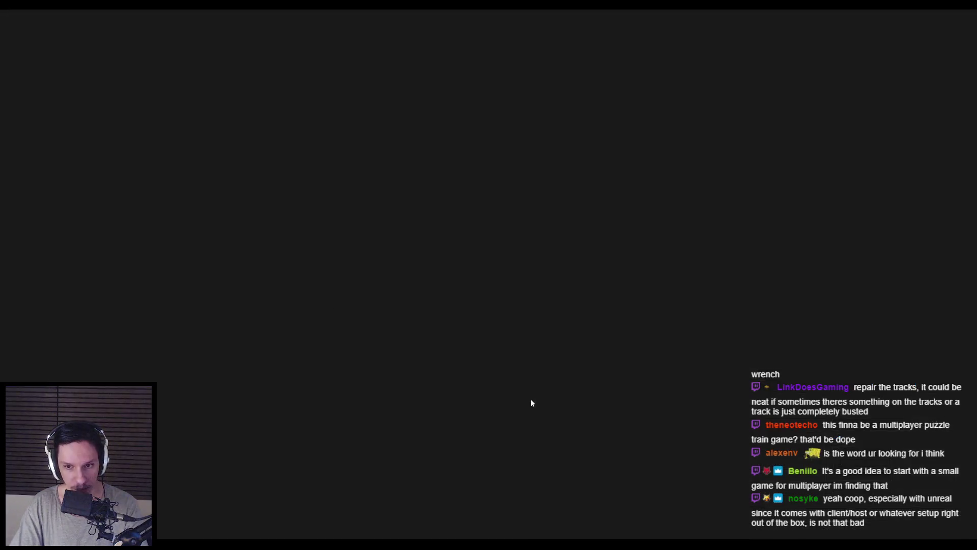
Step: Switch via the level editor to the Notion Trainrot task list and scroll through it
{"action": "key", "text": "alt+Tab"}
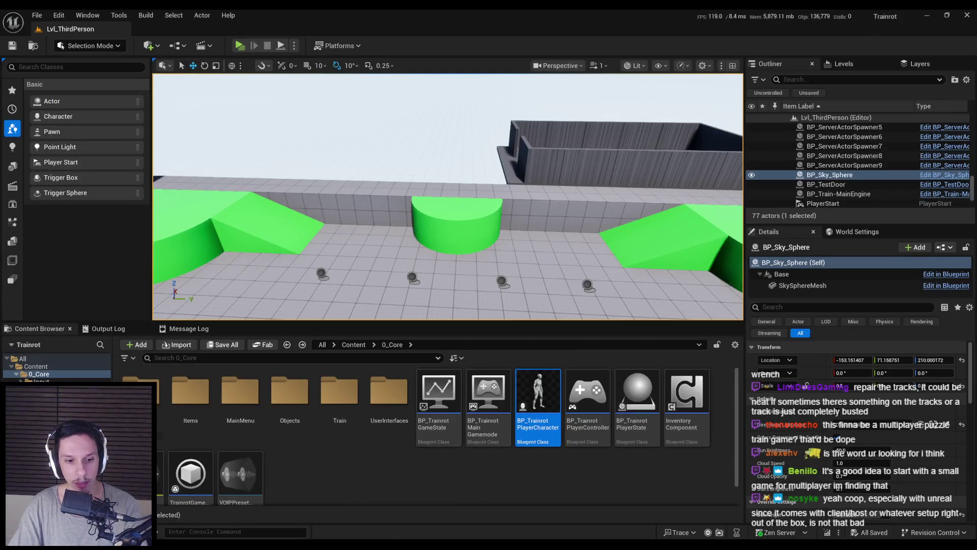
{"action": "key", "text": "alt+Tab"}
{"action": "scroll", "coordinate": [421, 295], "scroll_direction": "down", "scroll_amount": 3}
{"action": "scroll", "coordinate": [407, 381], "scroll_direction": "up", "scroll_amount": 3}
{"action": "scroll", "coordinate": [407, 381], "scroll_direction": "up", "scroll_amount": 5}
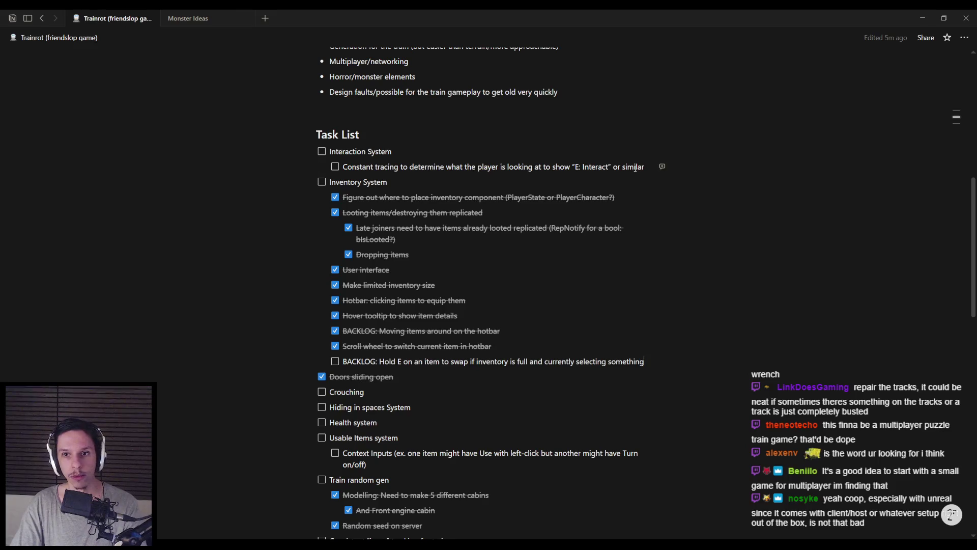
Step: Add 'Purchase SmoothSync and GMCv2' below Health system, with nested SmoothSync item-physics and player-character conversion subtasks
{"action": "scroll", "coordinate": [422, 395], "scroll_direction": "down", "scroll_amount": 1}
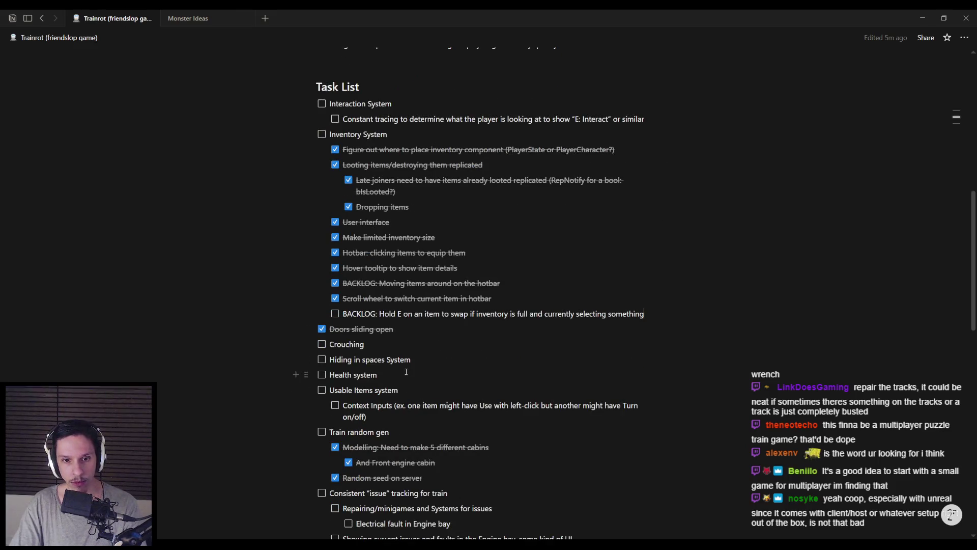
{"action": "key", "text": "Return"}
{"action": "type", "text": "U"}
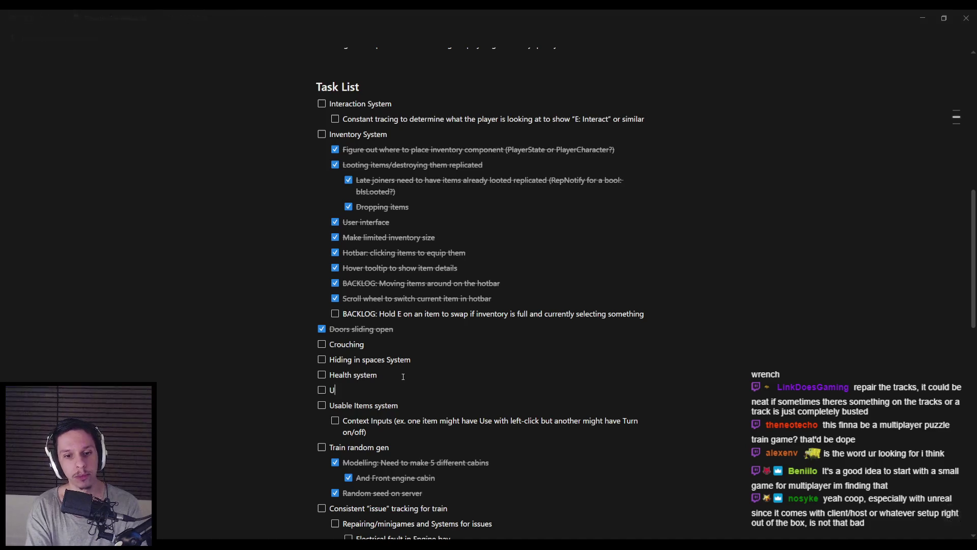
{"action": "type", "text": "se SmoothSync on items for physics"}
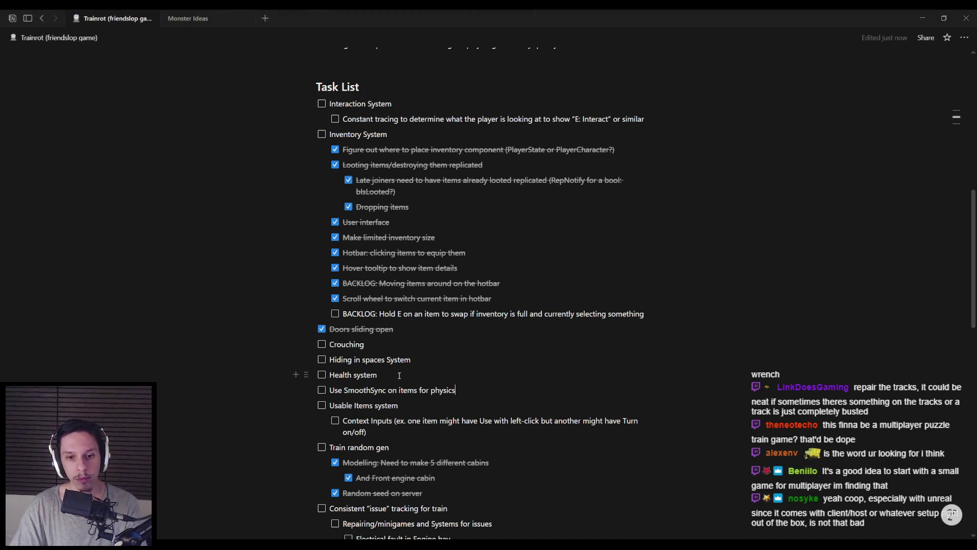
{"action": "left_click", "coordinate": [401, 376]}
{"action": "key", "text": "Return"}
{"action": "type", "text": "Purchase SmoothSync and GMCv2"}
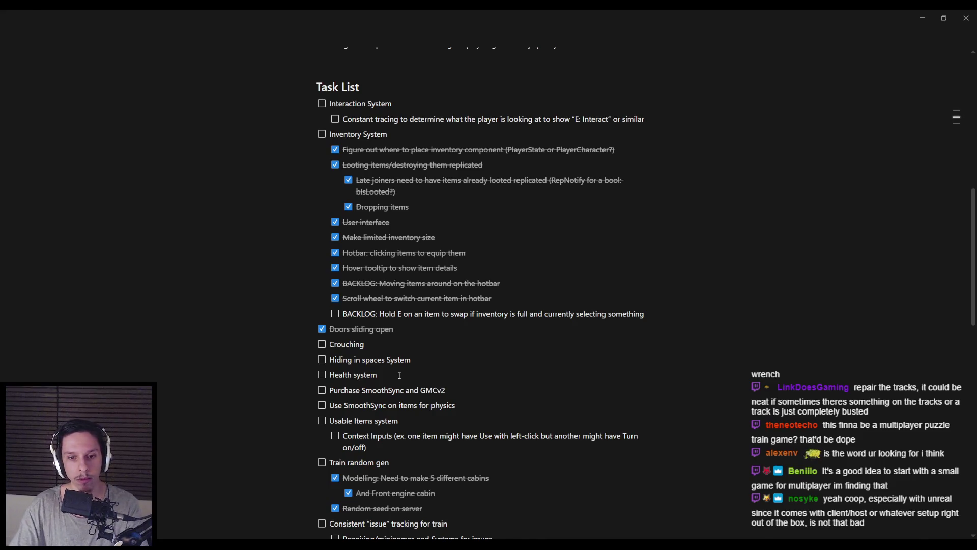
{"action": "scroll", "coordinate": [399, 375], "scroll_direction": "down", "scroll_amount": 1}
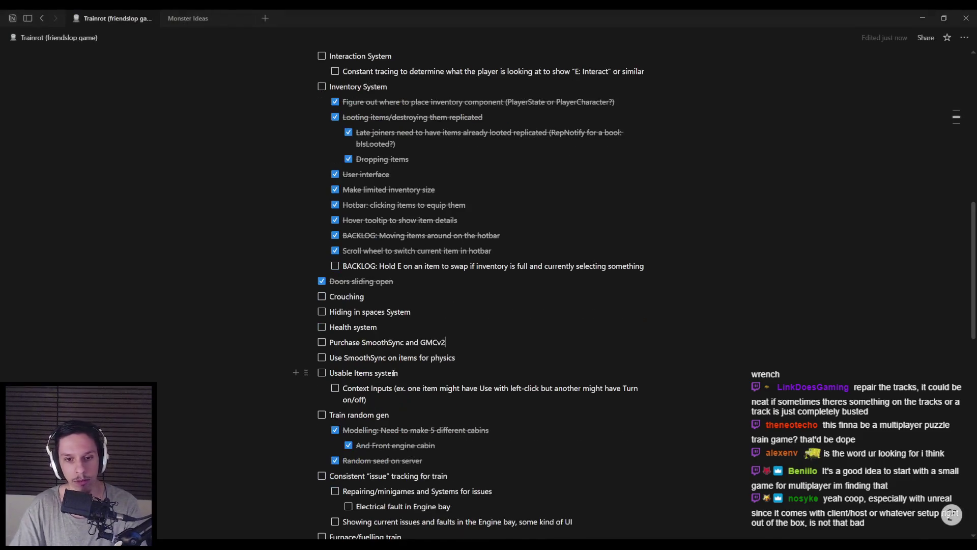
{"action": "key", "text": "Tab"}
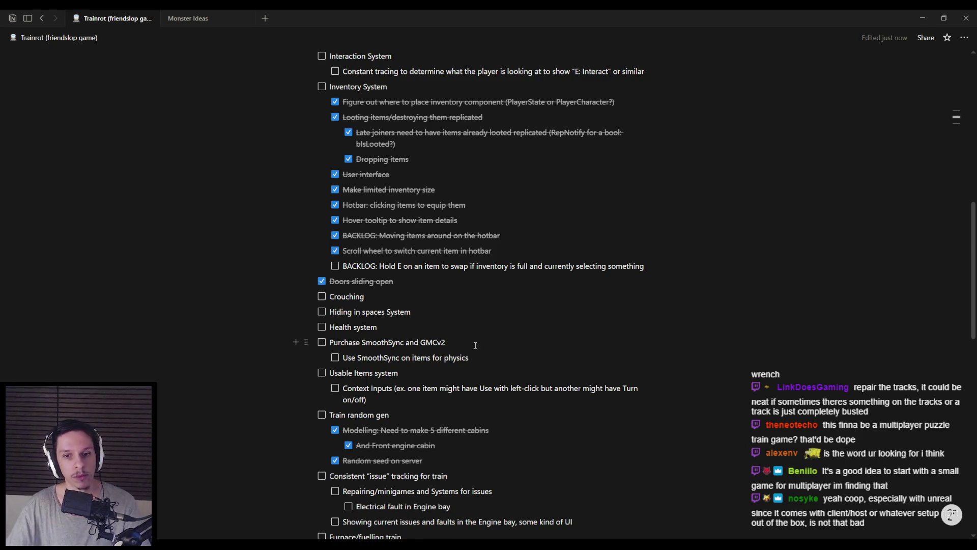
{"action": "key", "text": "Return"}
{"action": "type", "text": "Convert player character to GMCv2"}
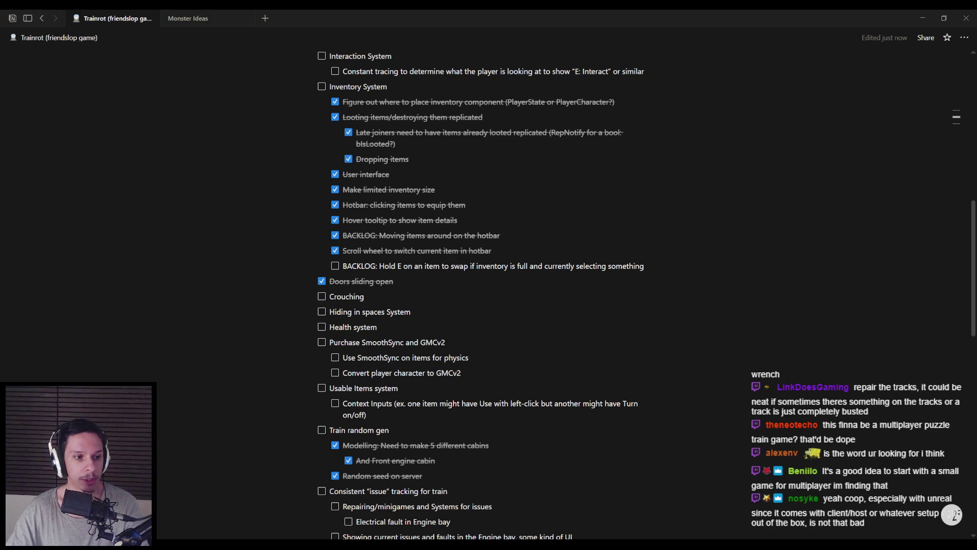
Step: Wrap up the GMCv2 conversion subtask, then launch Unreal's one-server, two-client play preview
{"action": "left_click", "coordinate": [472, 372]}
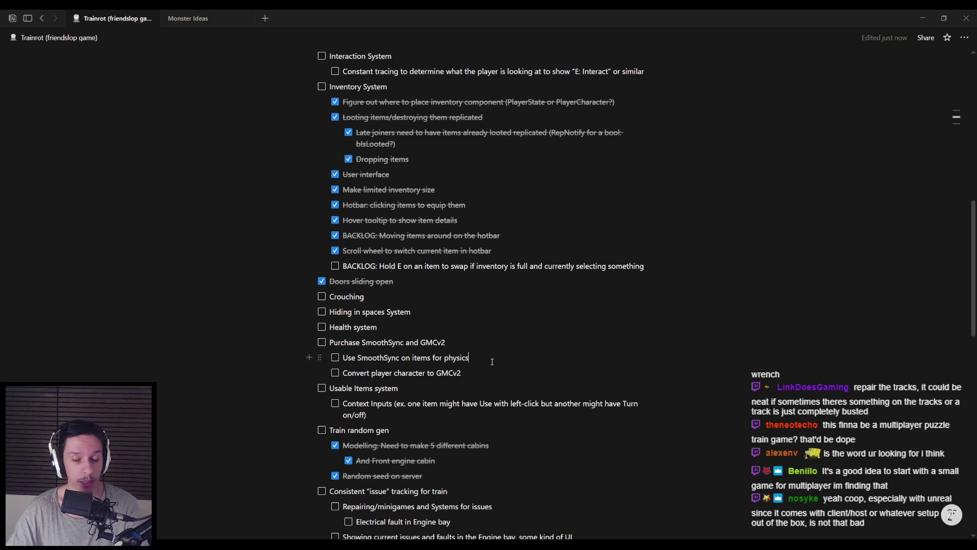
{"action": "scroll", "coordinate": [474, 356], "scroll_direction": "down", "scroll_amount": 5}
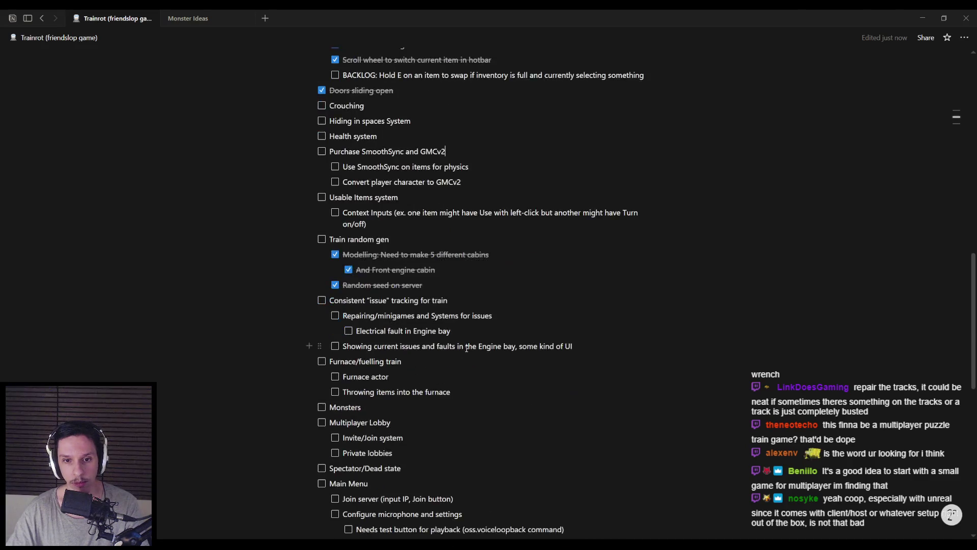
{"action": "scroll", "coordinate": [463, 349], "scroll_direction": "up", "scroll_amount": 6}
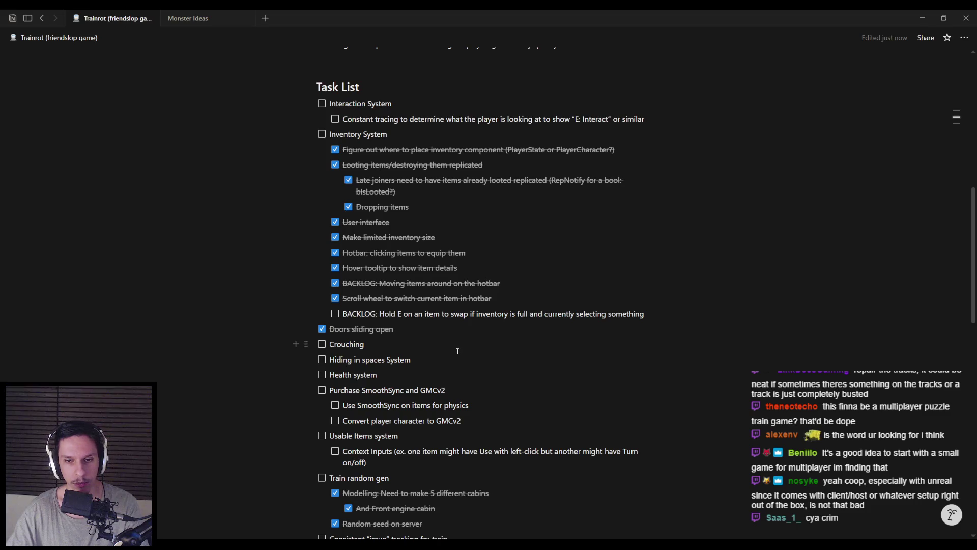
{"action": "scroll", "coordinate": [456, 351], "scroll_direction": "down", "scroll_amount": 2}
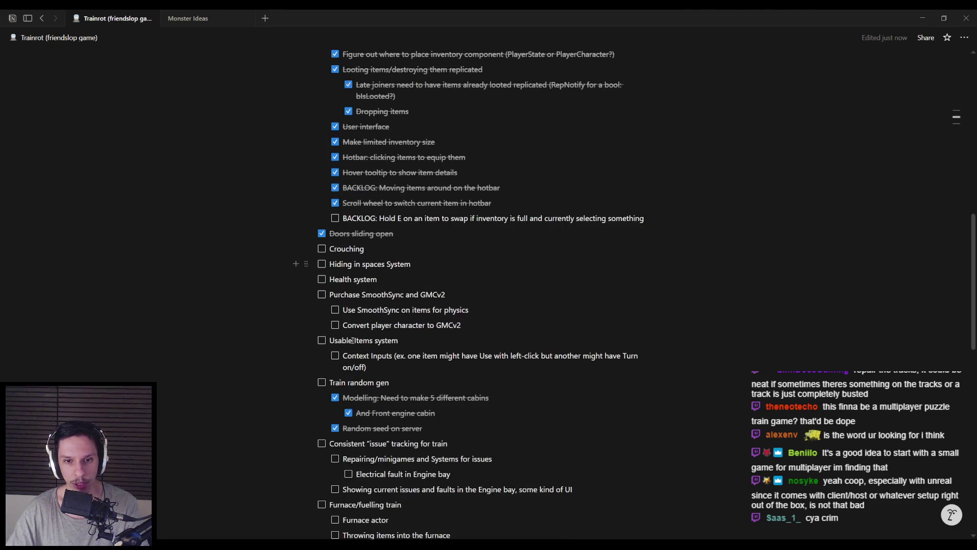
{"action": "key", "text": "alt+Tab"}
{"action": "key", "text": "alt+p"}
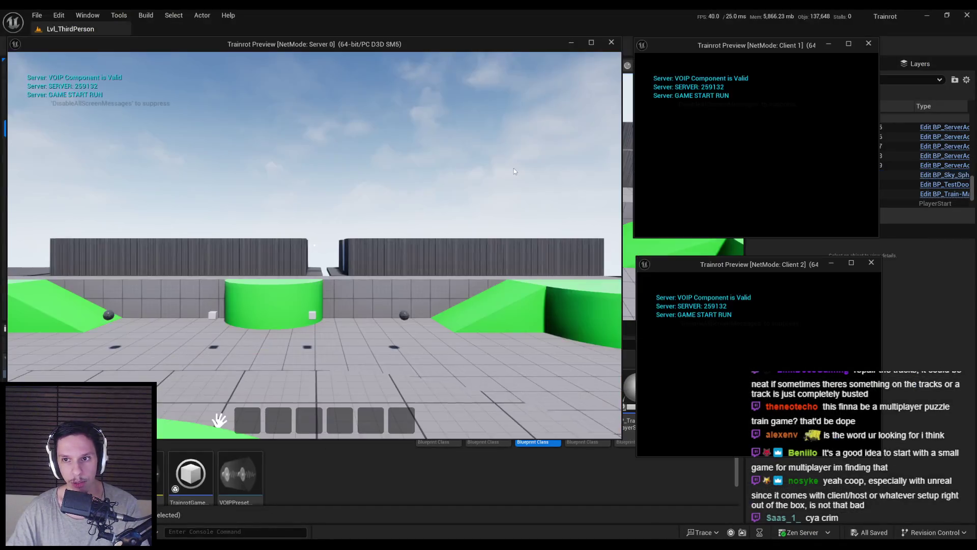
Step: Pick up both white cubes as the server character and rearrange them between hotbar slots
{"action": "key", "text": "w"}
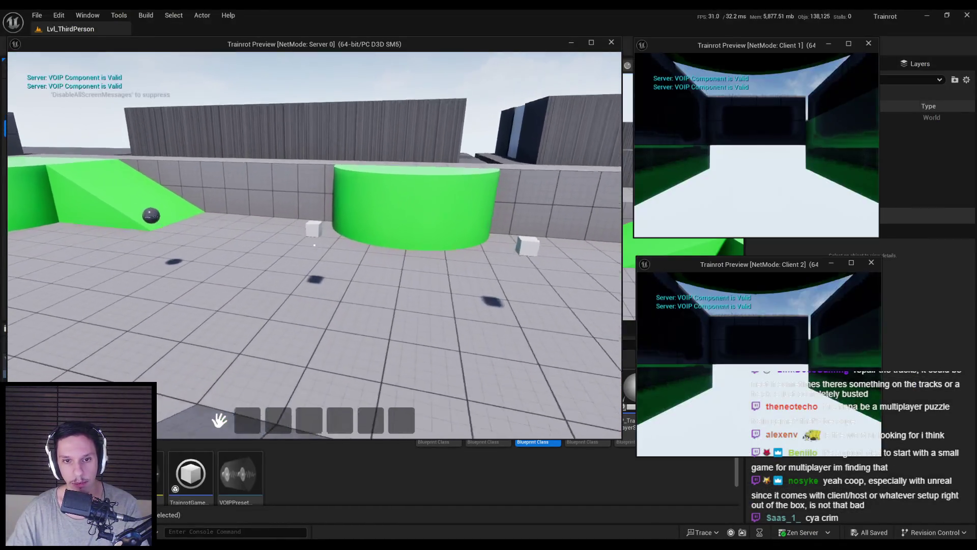
{"action": "left_click", "coordinate": [322, 204]}
{"action": "left_click_drag", "start_coordinate": [240, 410], "coordinate": [308, 414]}
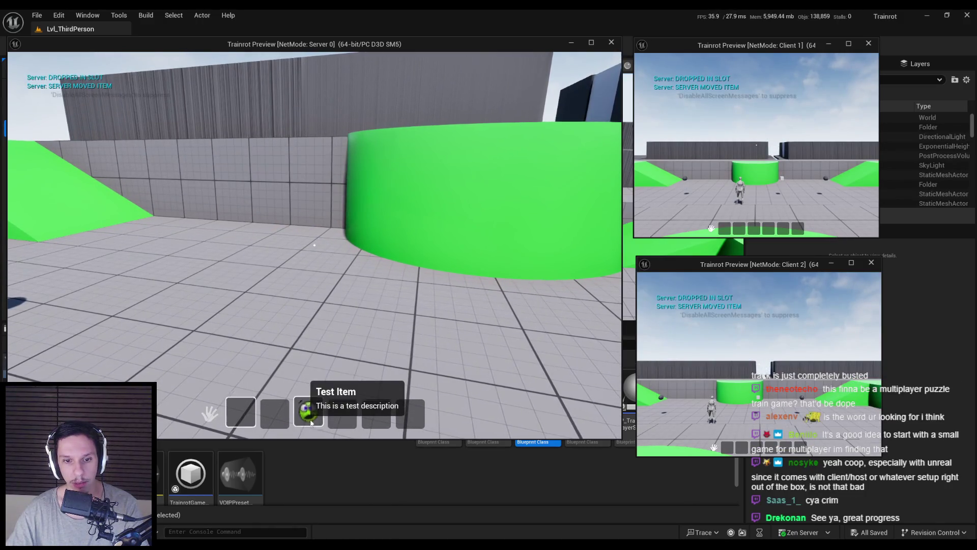
{"action": "key", "text": "d"}
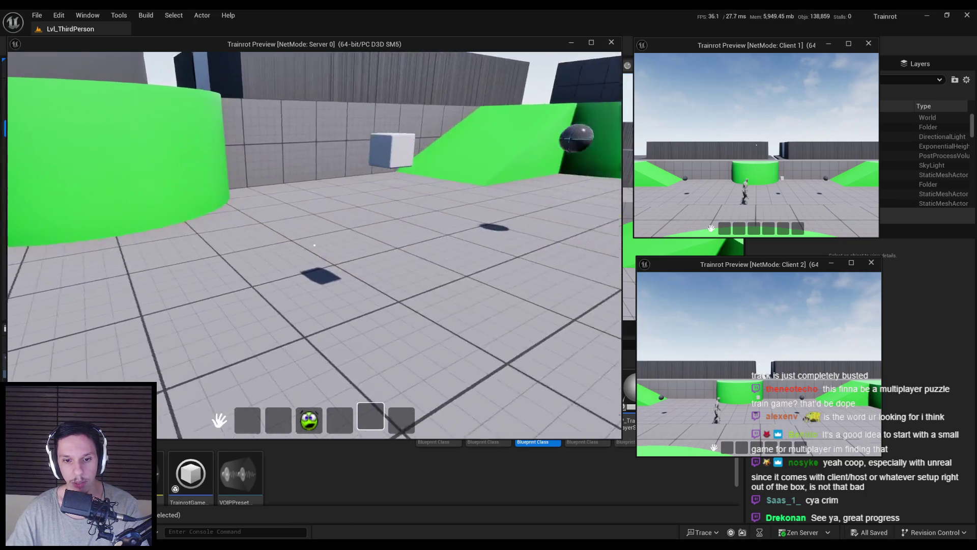
{"action": "left_click", "coordinate": [315, 244]}
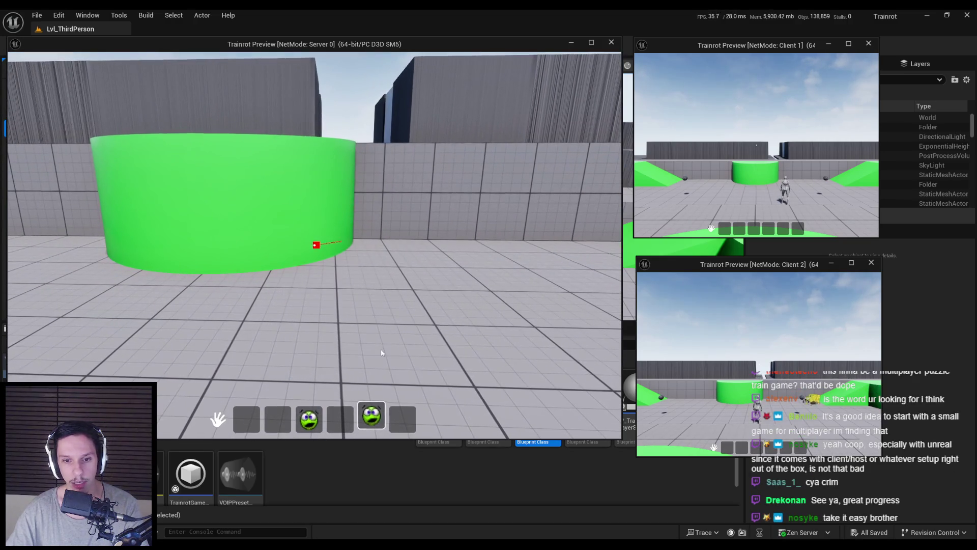
{"action": "left_click_drag", "start_coordinate": [371, 414], "coordinate": [345, 417]}
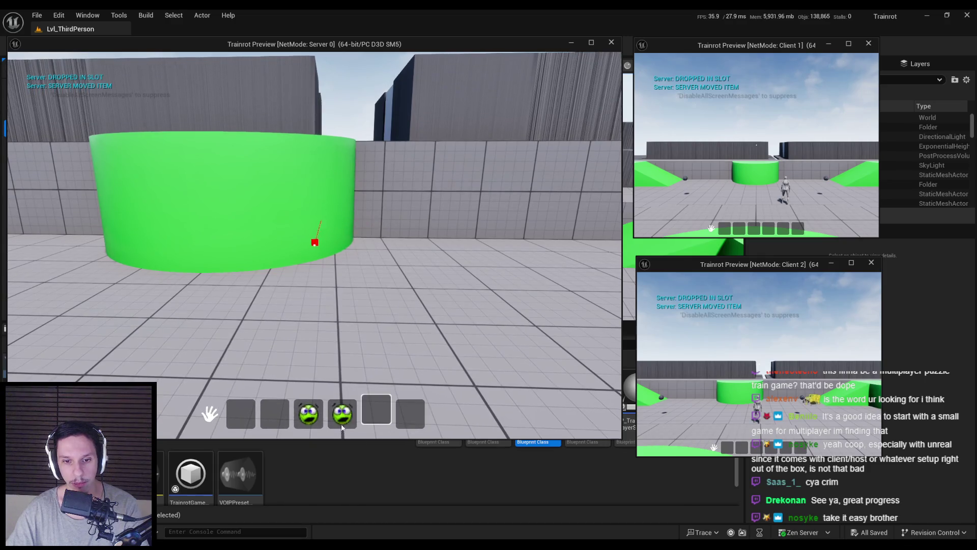
Step: Return to the game camera and cycle the hotbar selection through slots 2, 4, 3 and 2
{"action": "key", "text": "Tab"}
{"action": "key", "text": "2"}
{"action": "key", "text": "4"}
{"action": "key", "text": "3"}
{"action": "key", "text": "2"}
{"action": "scroll", "coordinate": [314, 244], "scroll_direction": "down", "scroll_amount": 3}
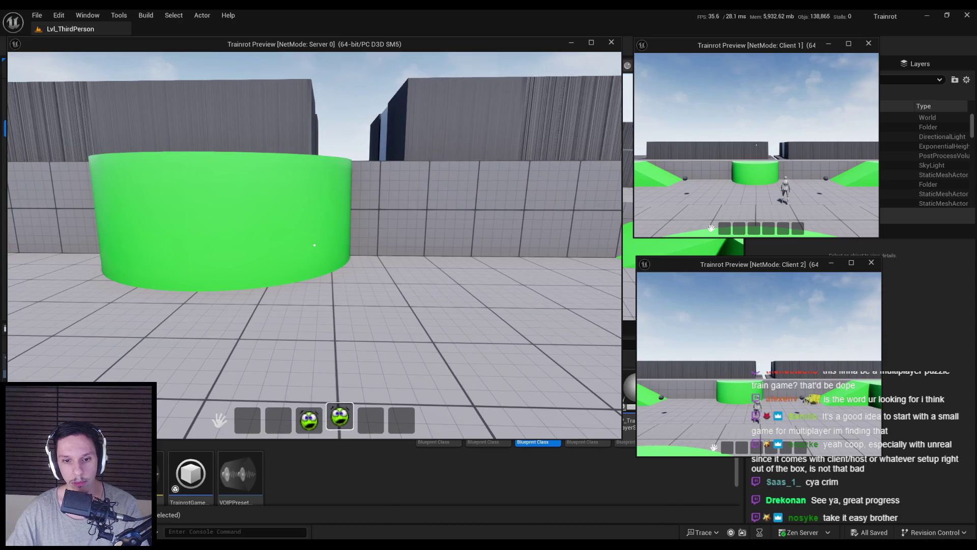
{"action": "scroll", "coordinate": [315, 245], "scroll_direction": "up", "scroll_amount": 1}
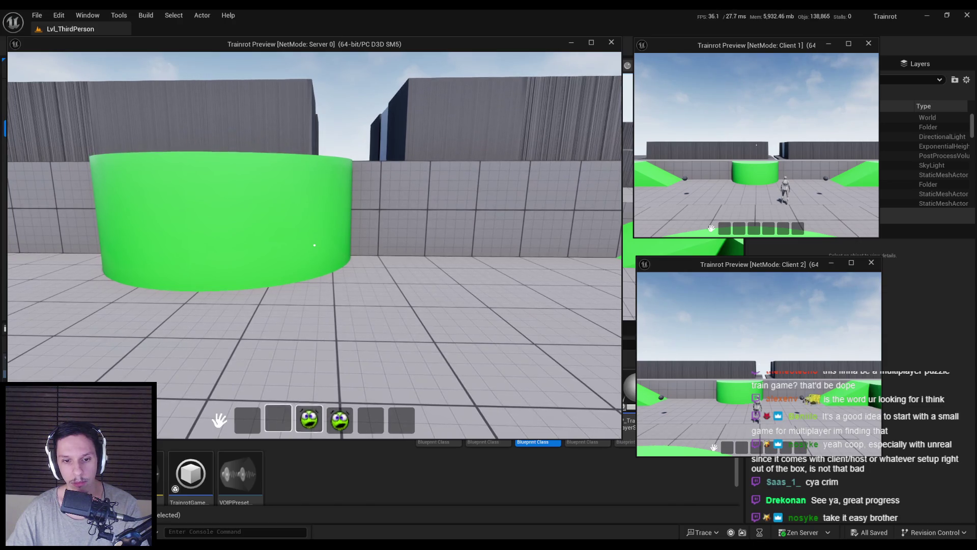
Step: Pick up the red ball, move it to the last hotbar slot, walk toward the ramps, then stop the preview
{"action": "left_click", "coordinate": [314, 245]}
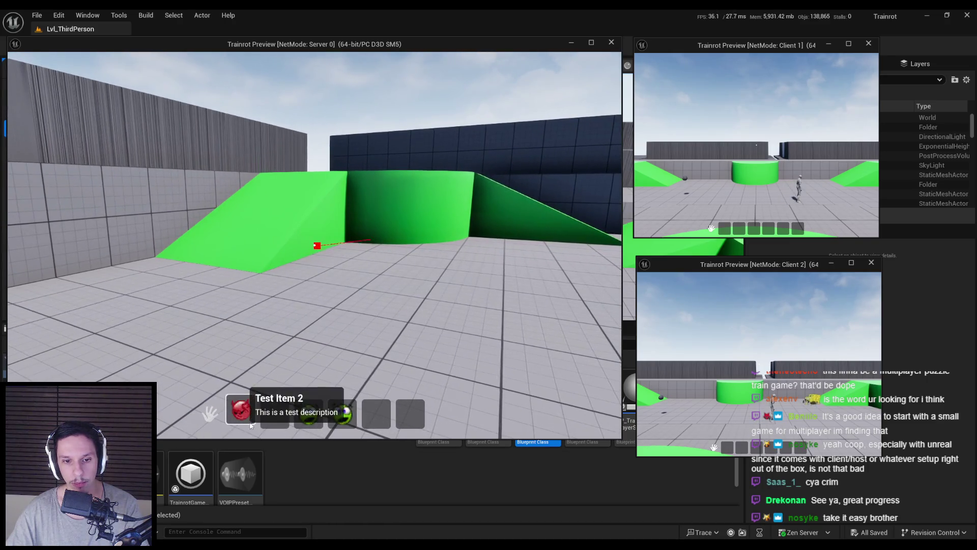
{"action": "left_click", "coordinate": [275, 414]}
{"action": "left_click_drag", "start_coordinate": [241, 414], "coordinate": [410, 413]}
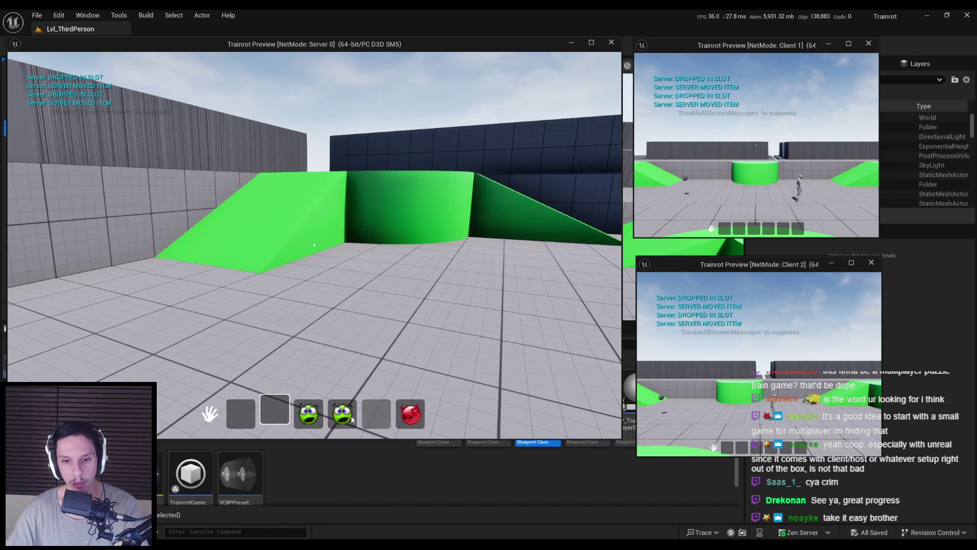
{"action": "key", "text": "w"}
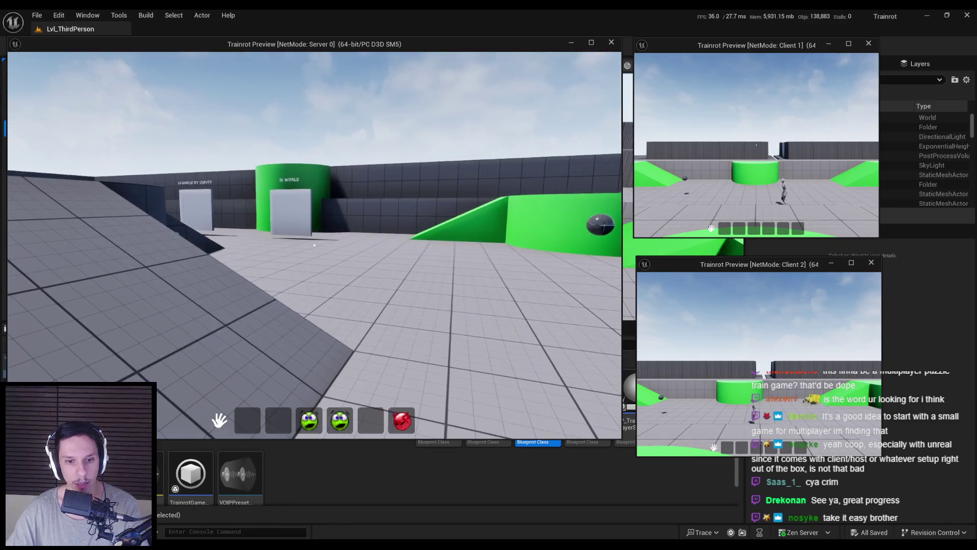
{"action": "key", "text": "w"}
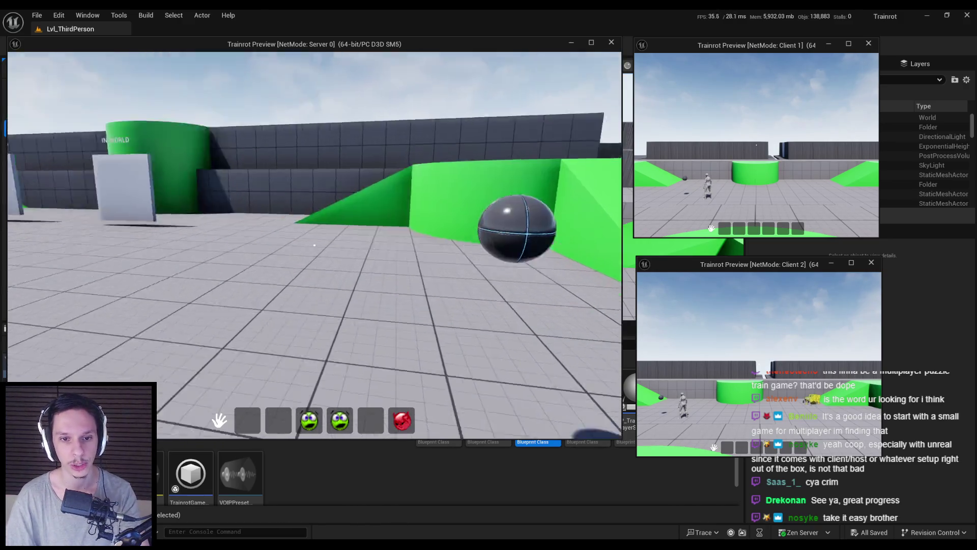
{"action": "key", "text": "Escape"}
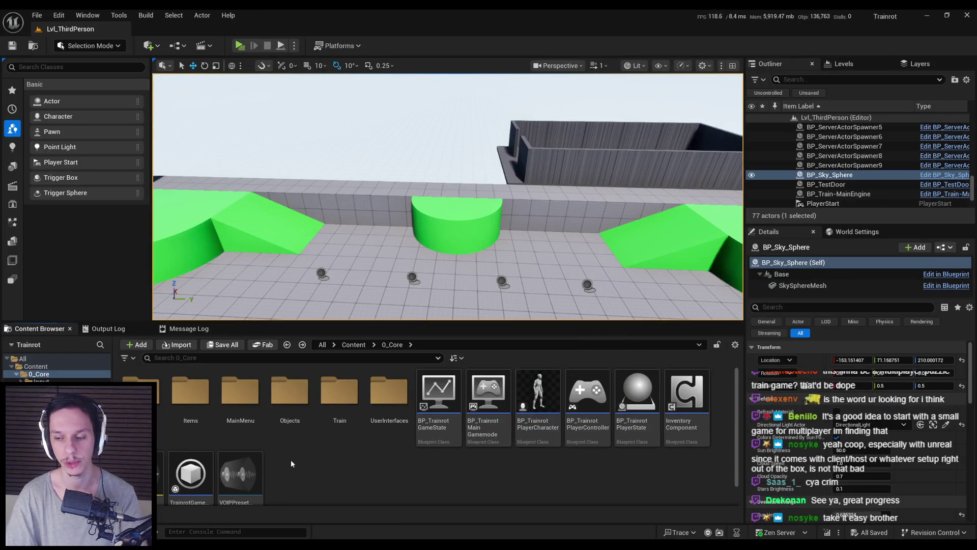